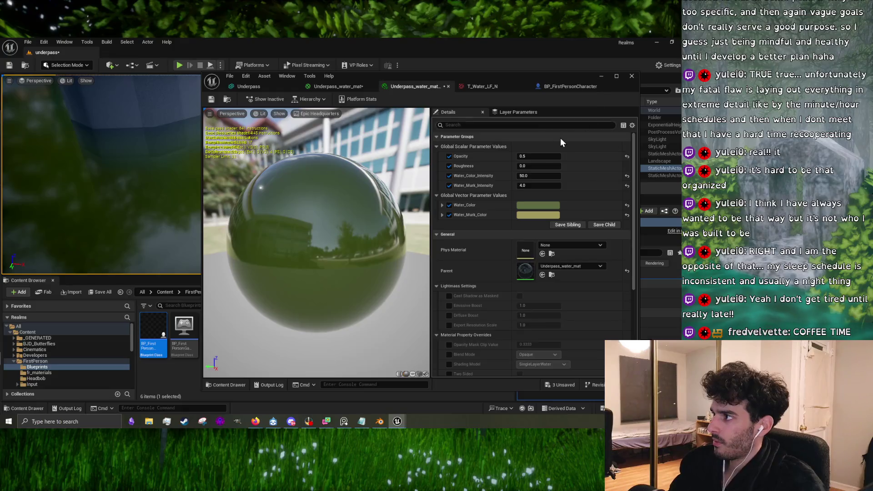
- Lower the water material instance's Opacity to 0.1 and return to the underpass level view
click(538, 155)
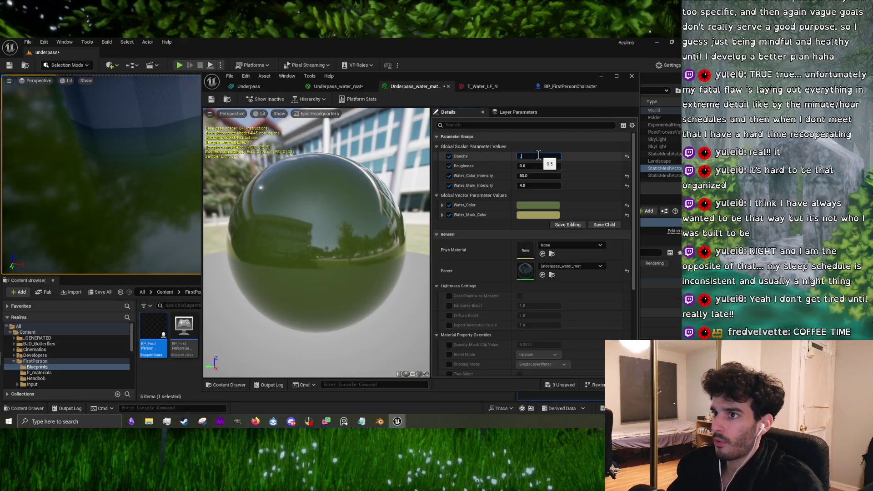
text(0.1)
key(Return)
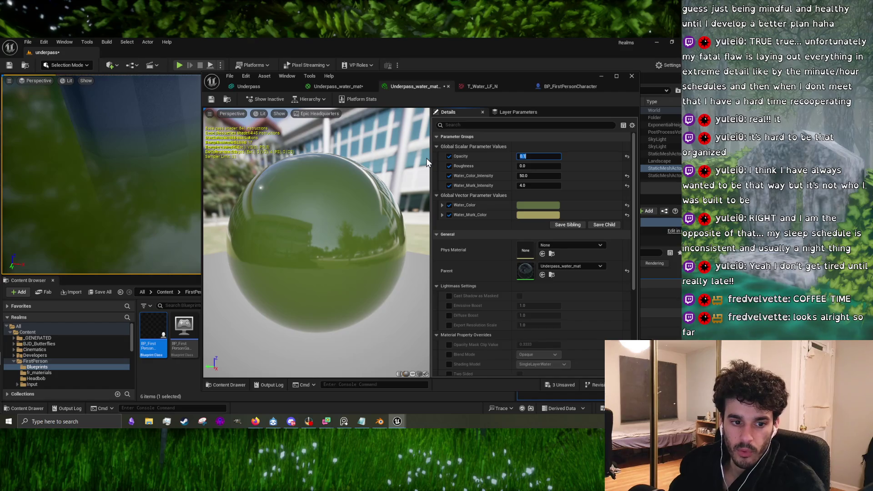
click(598, 77)
drag(135, 101, 135, 101)
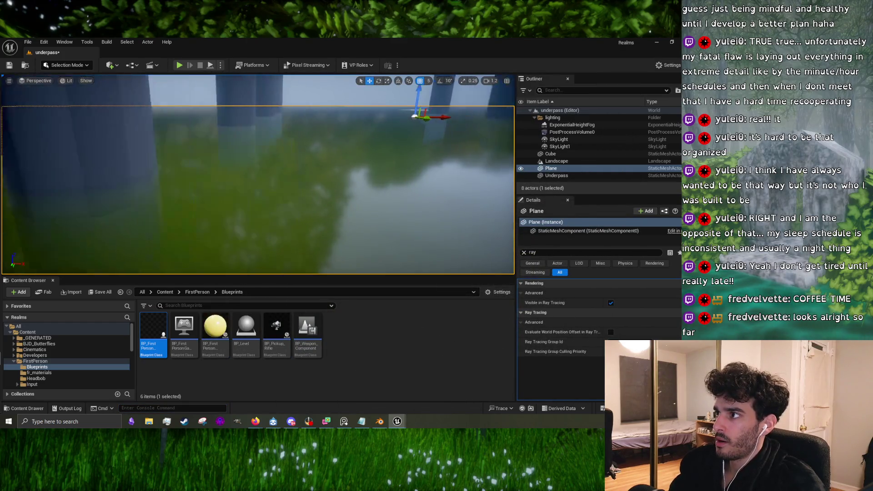
click(9, 65)
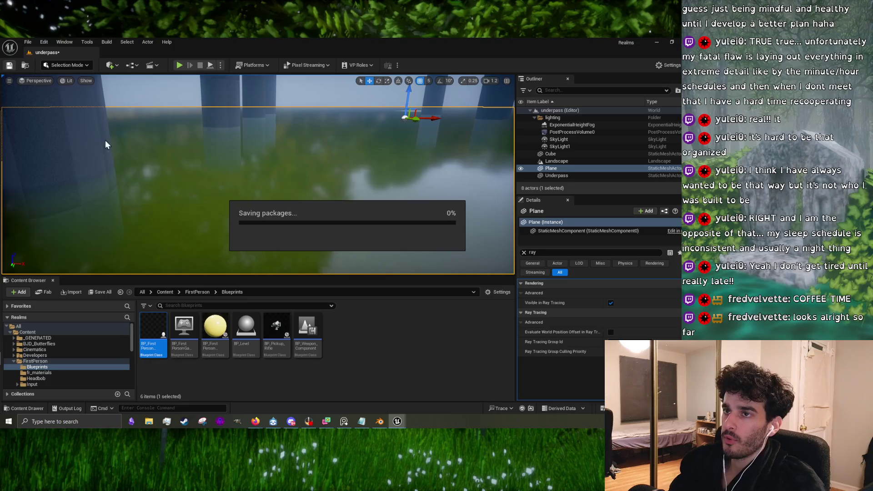
text(d)
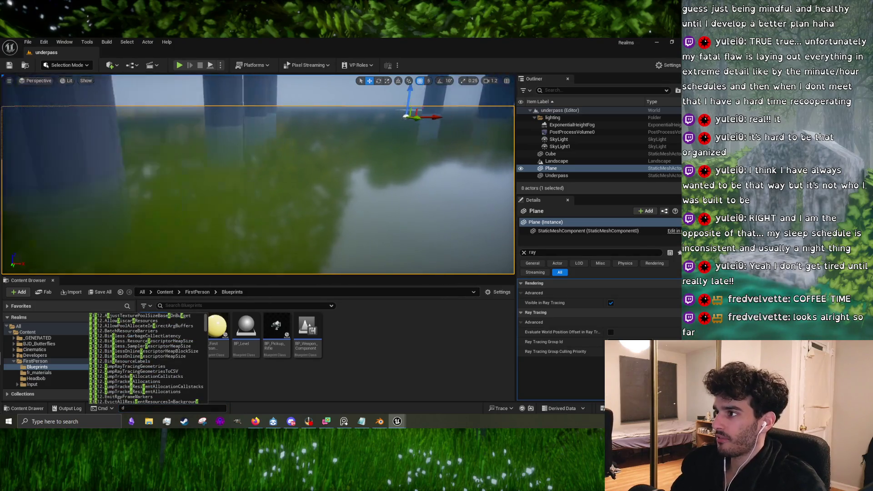
key(alt+Tab)
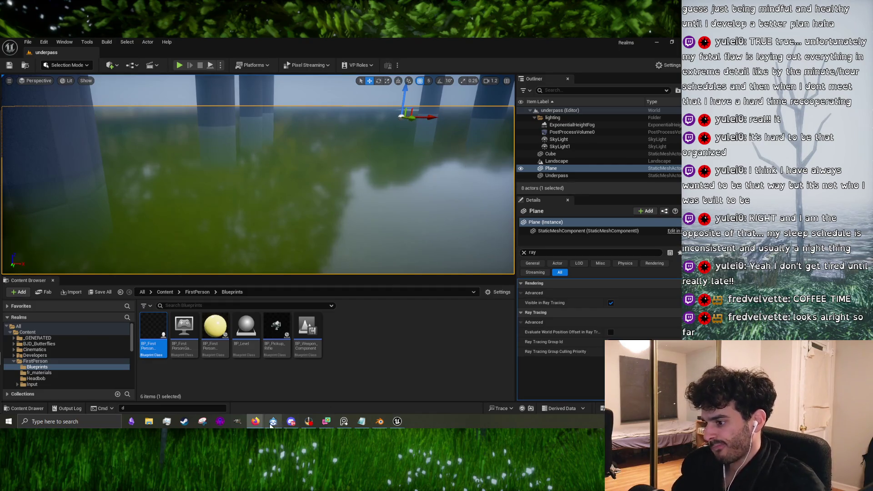
- Review the YouTube tutorial's Panner node section between 19:41 and 20:26, then pause it
mouse_move(256, 420)
click(219, 384)
click(367, 195)
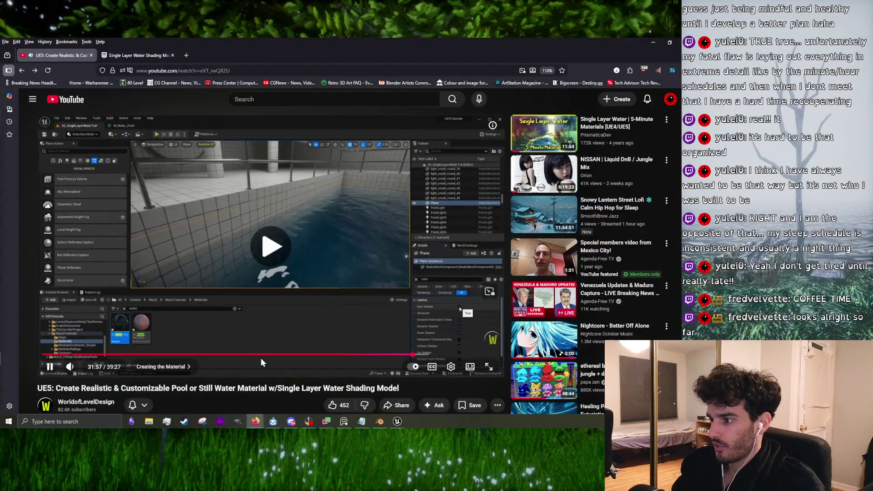
click(271, 356)
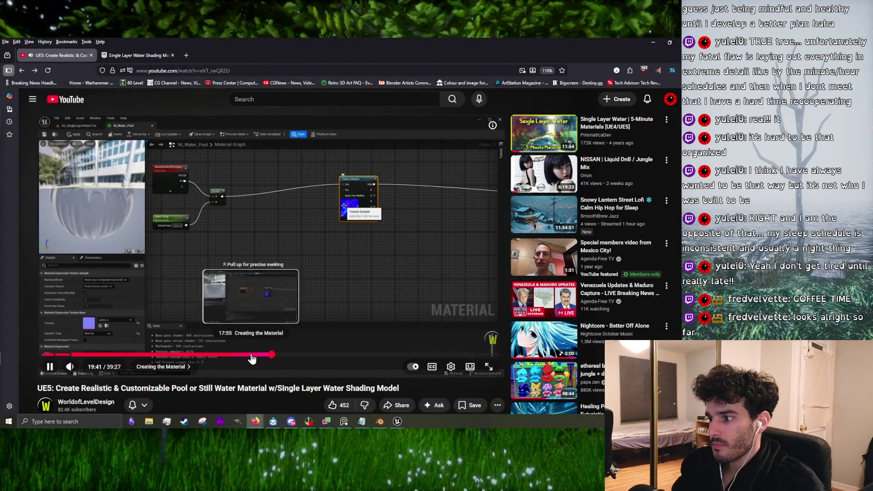
click(280, 355)
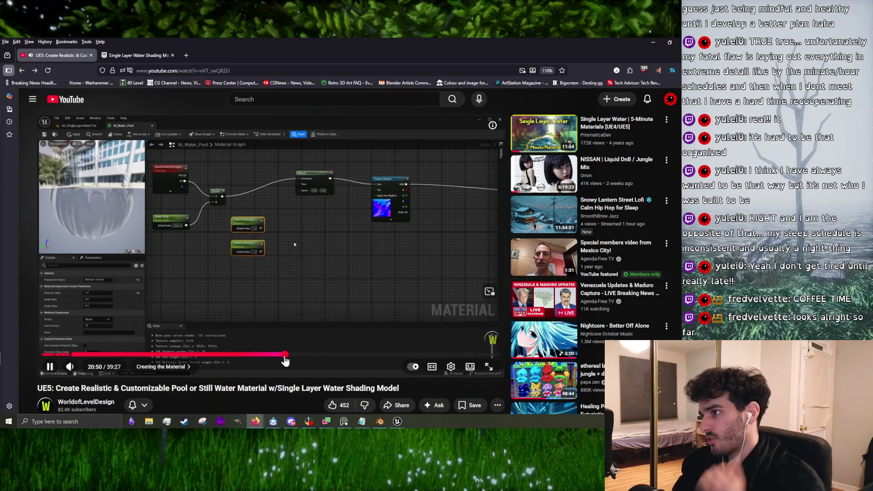
click(276, 355)
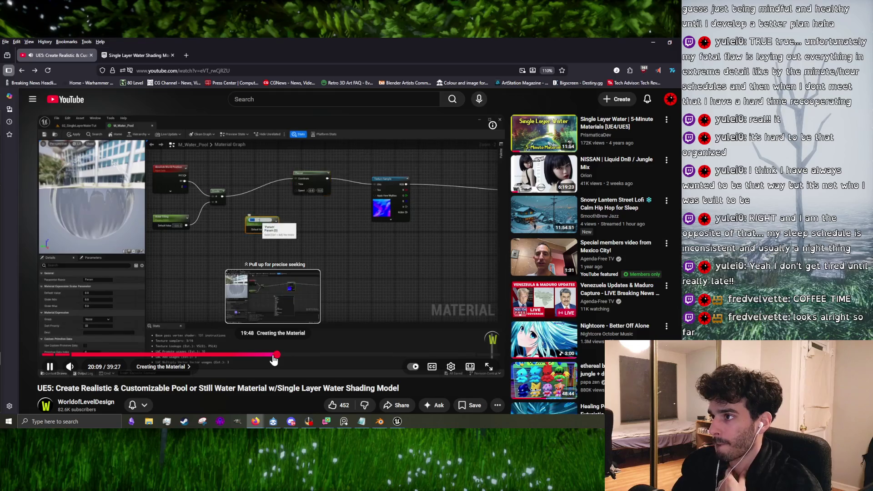
click(359, 267)
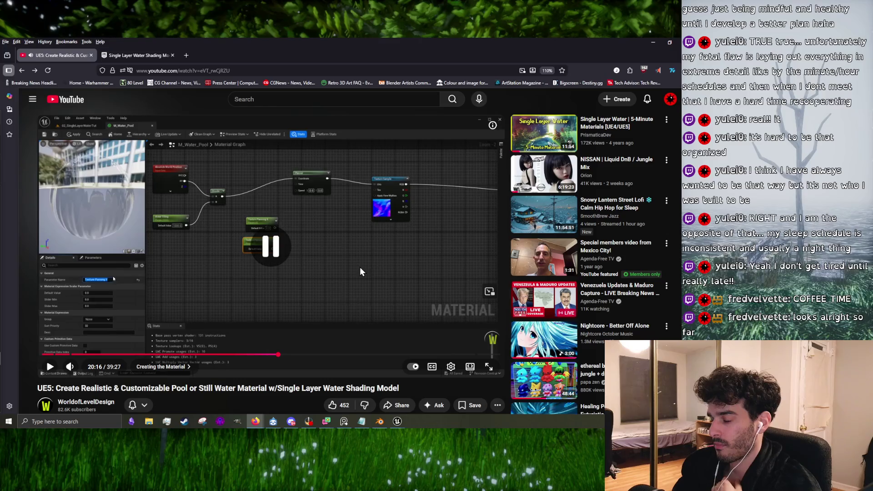
- Check the Unreal water material instance, then minimize the material editor
mouse_move(398, 421)
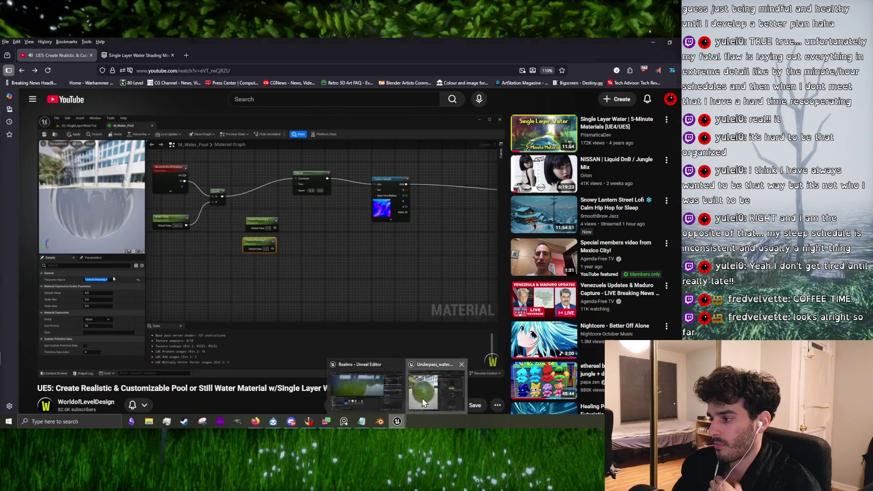
click(422, 397)
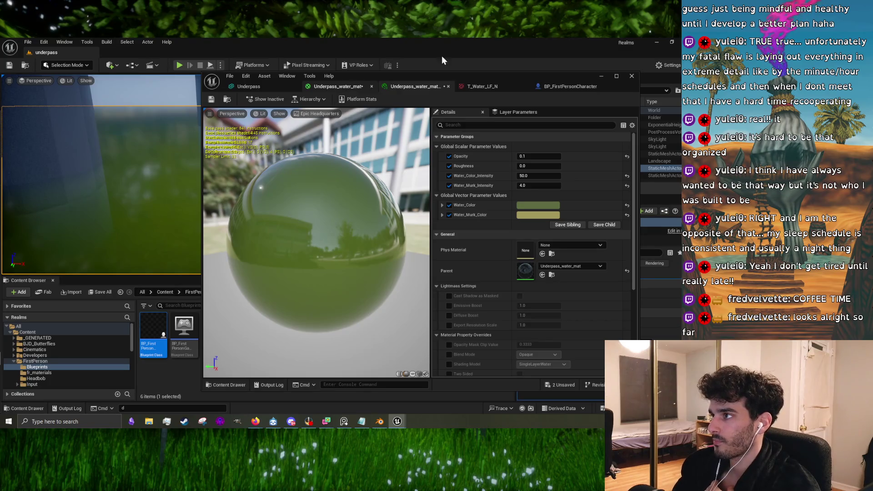
click(599, 77)
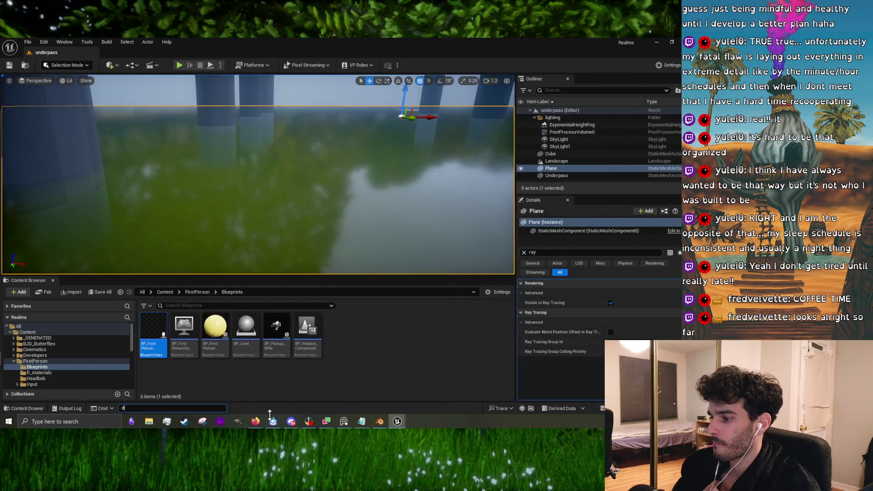
- Skip the tutorial ahead through 21:13 and 21:46 to the pool parameters at 23:42
mouse_move(256, 421)
click(304, 394)
click(231, 277)
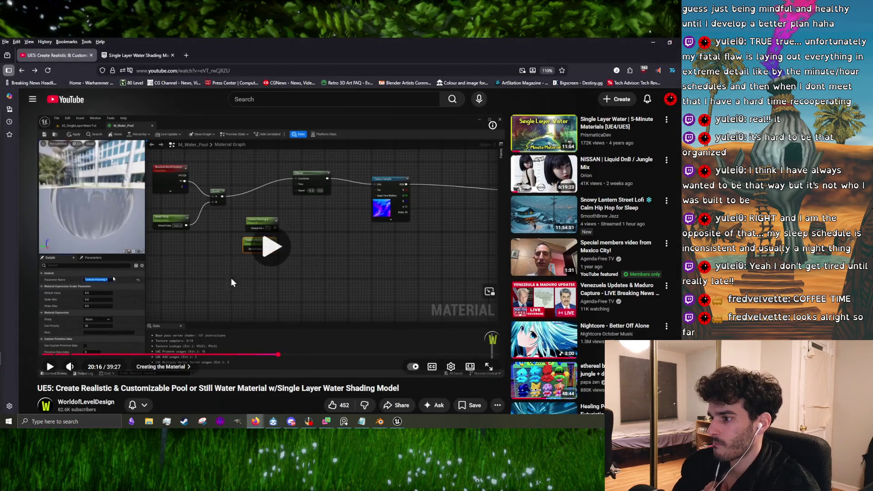
click(288, 357)
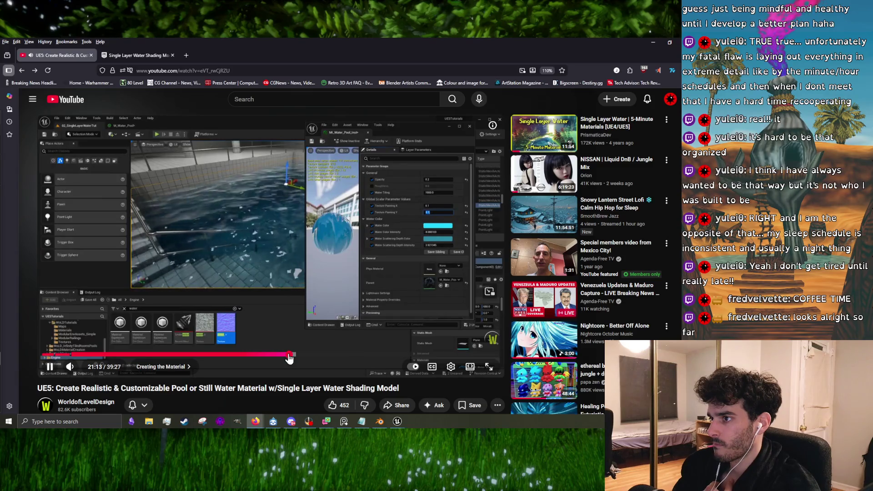
click(296, 356)
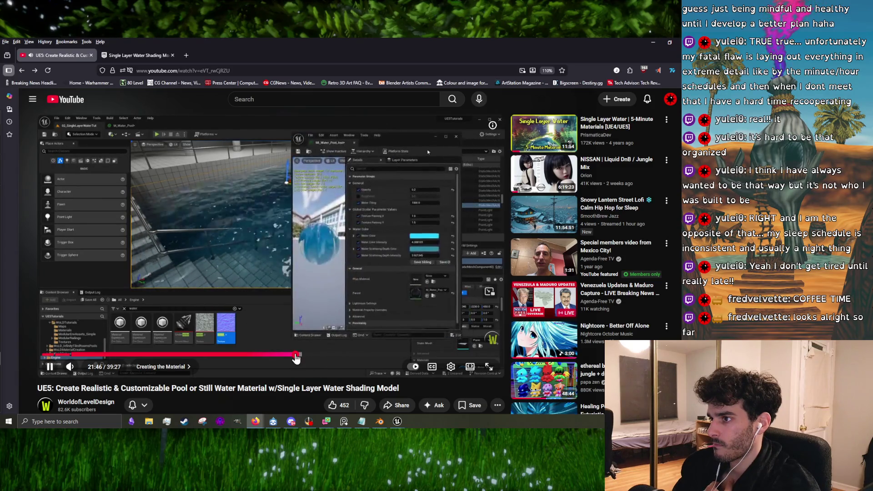
click(299, 356)
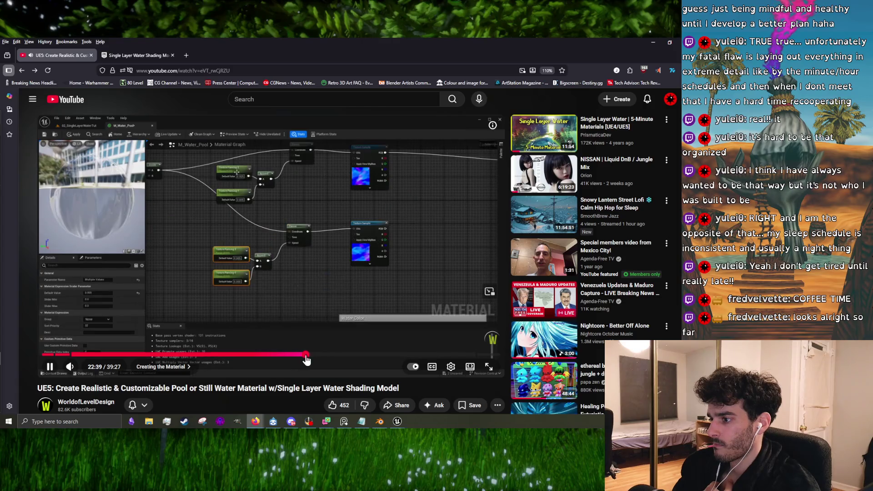
click(313, 357)
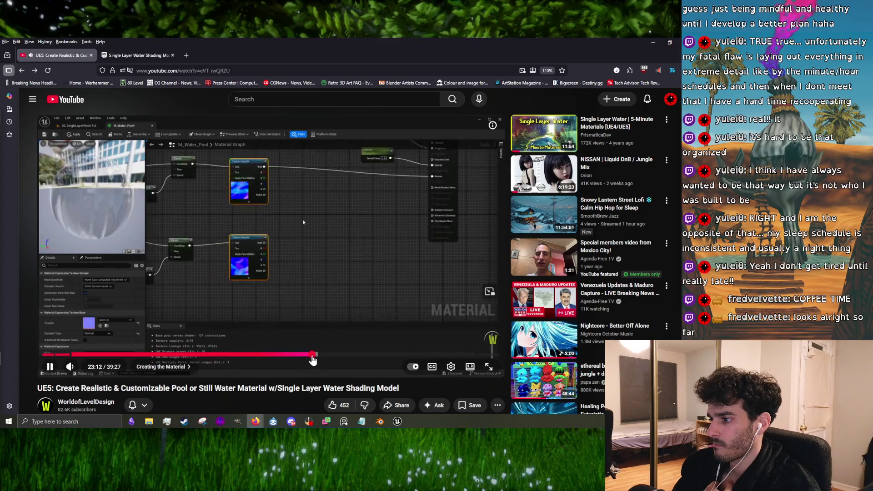
click(318, 357)
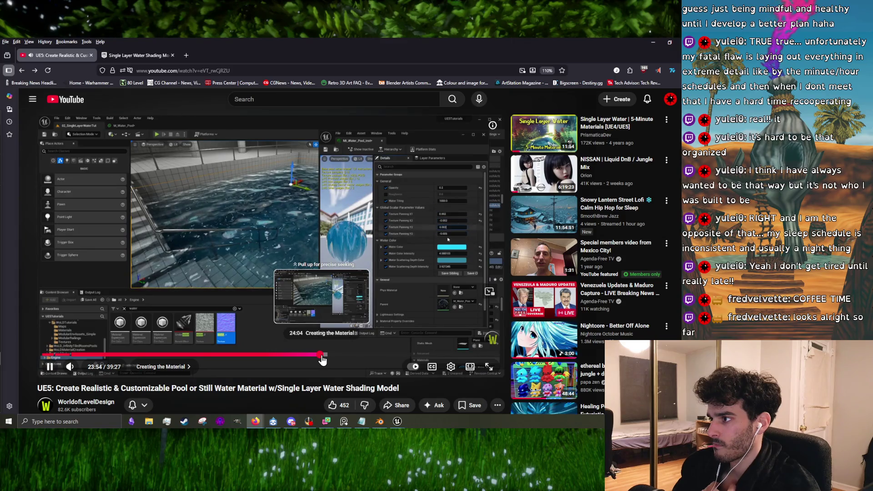
- Pause and resume the tutorial to study the pool parameters between 23:57 and 24:11
click(293, 282)
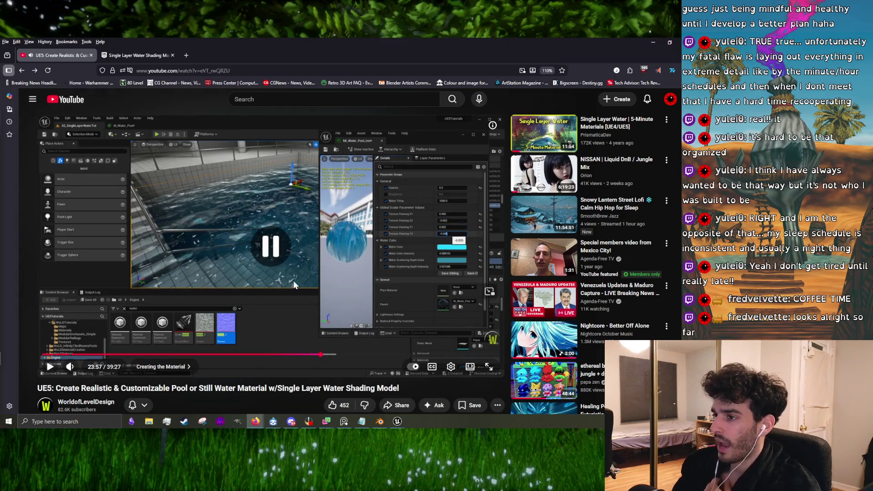
click(261, 244)
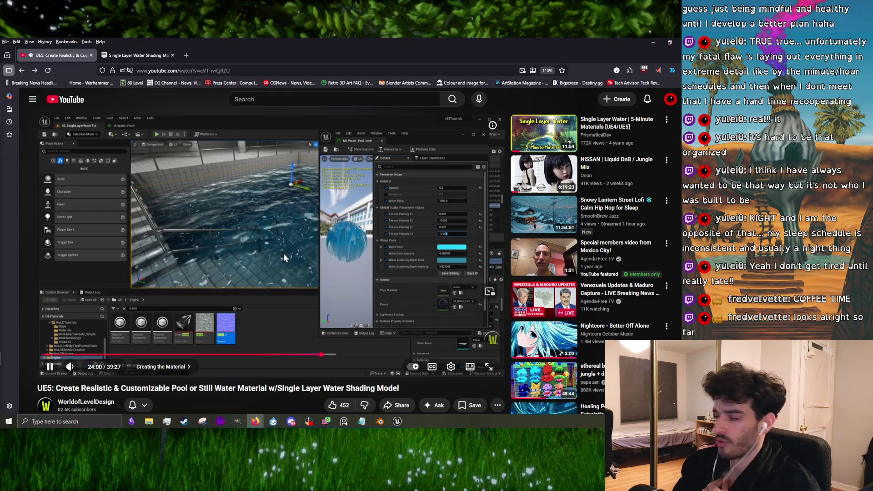
click(291, 242)
click(292, 241)
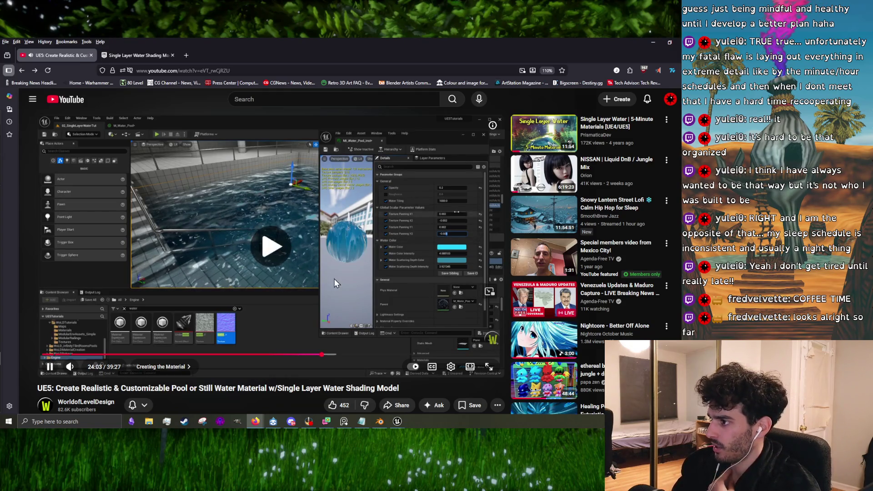
click(339, 250)
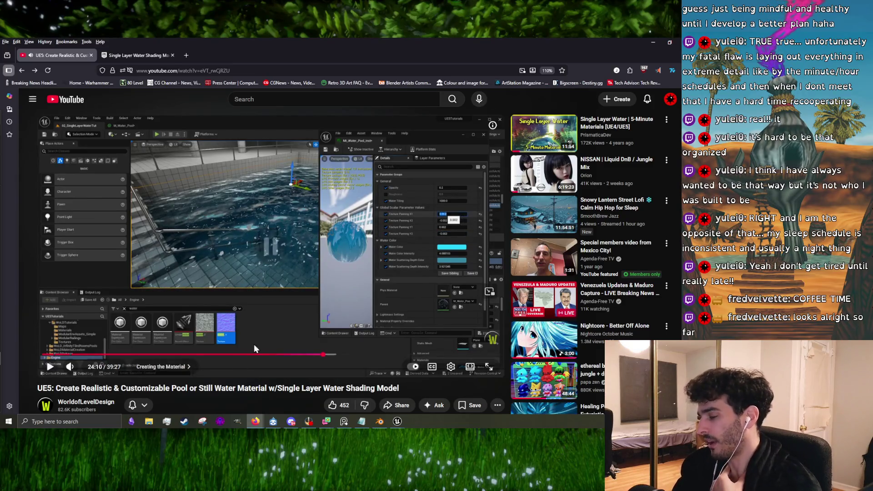
click(320, 329)
click(345, 280)
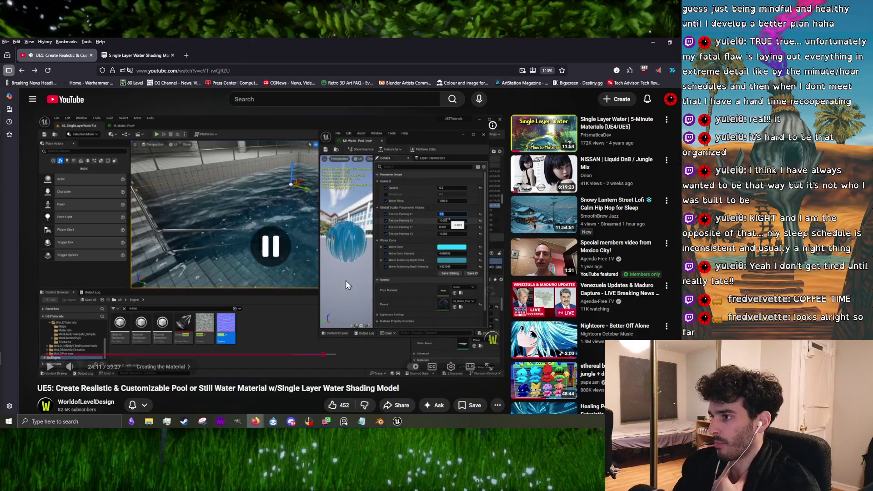
click(338, 274)
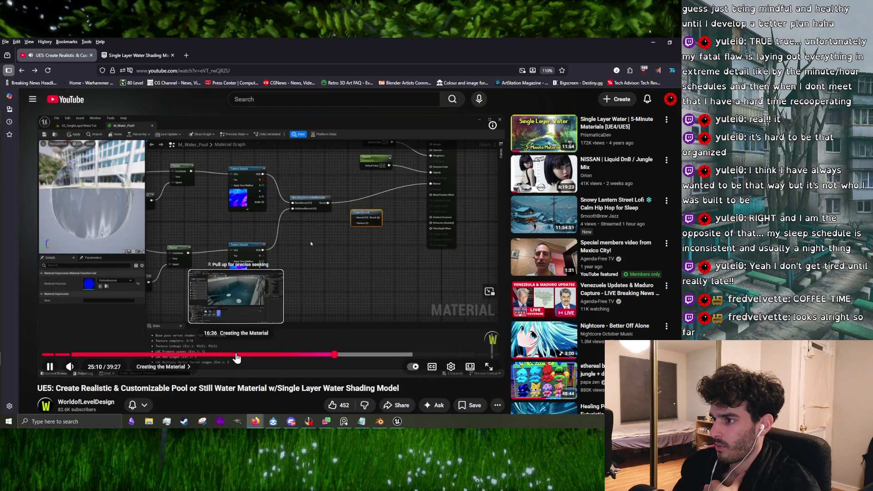
- Rewatch the tutorial from 17:36 to 20:54, then switch back to the Unreal Editor
click(248, 358)
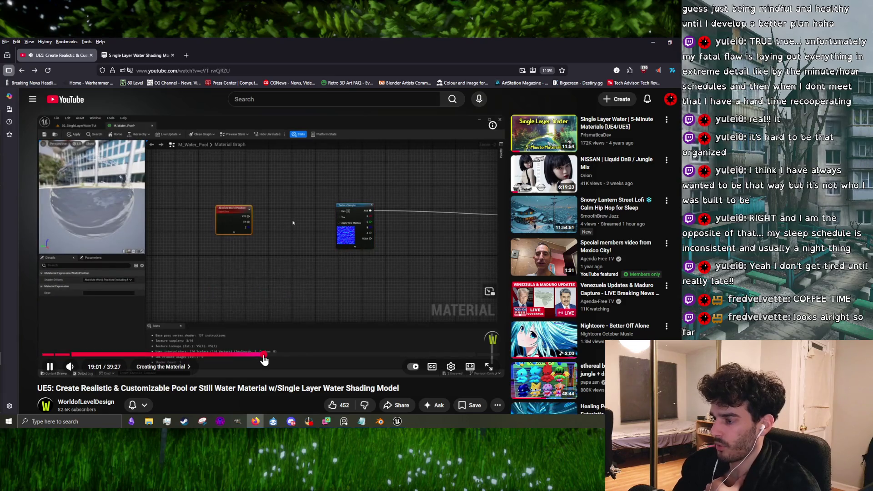
click(270, 358)
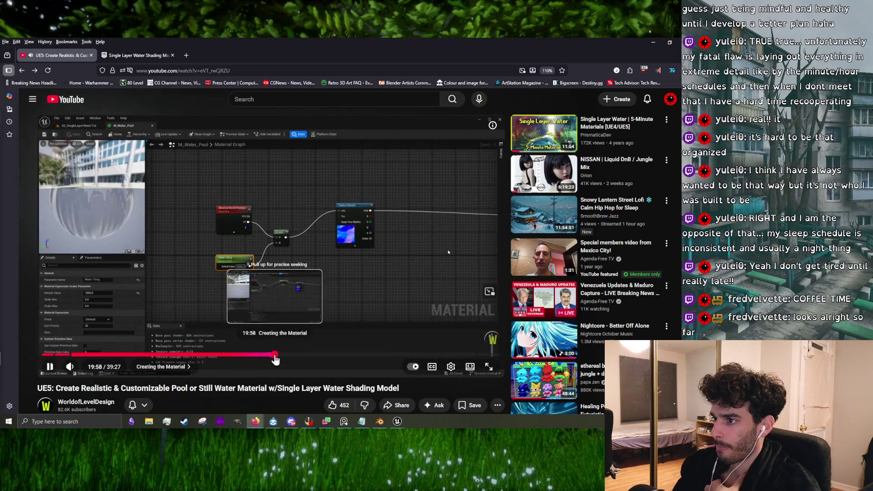
click(275, 358)
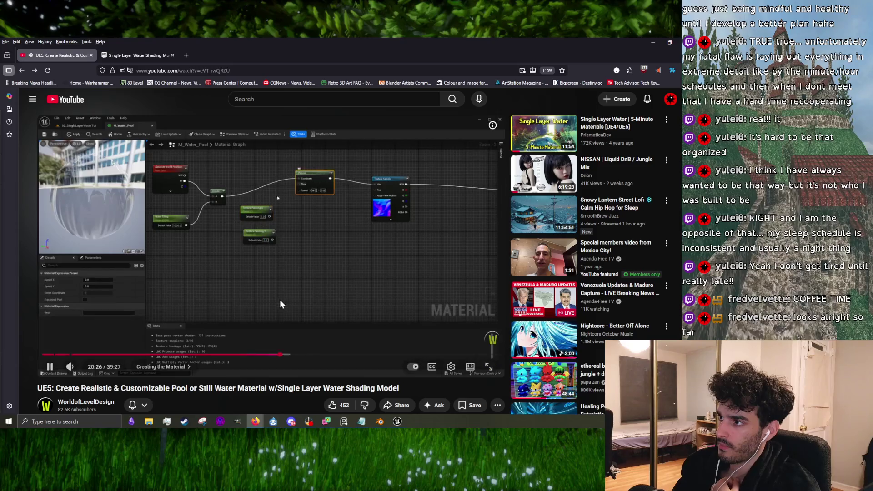
click(302, 255)
click(335, 324)
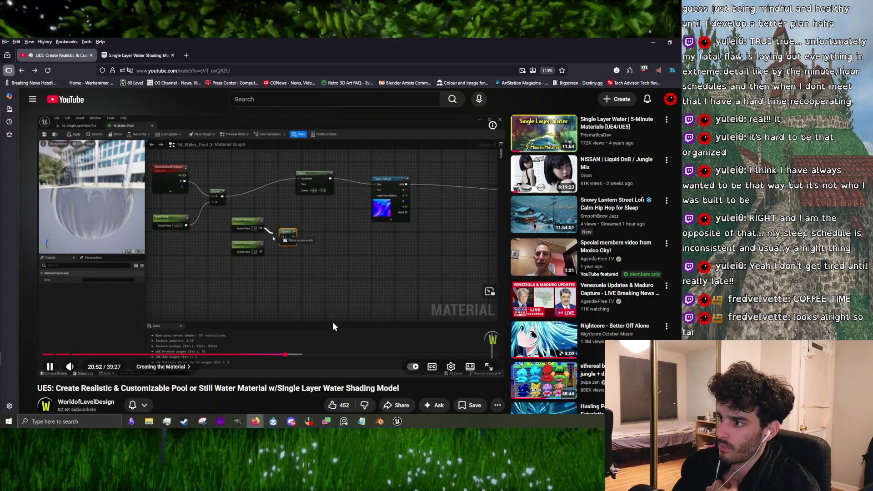
click(276, 294)
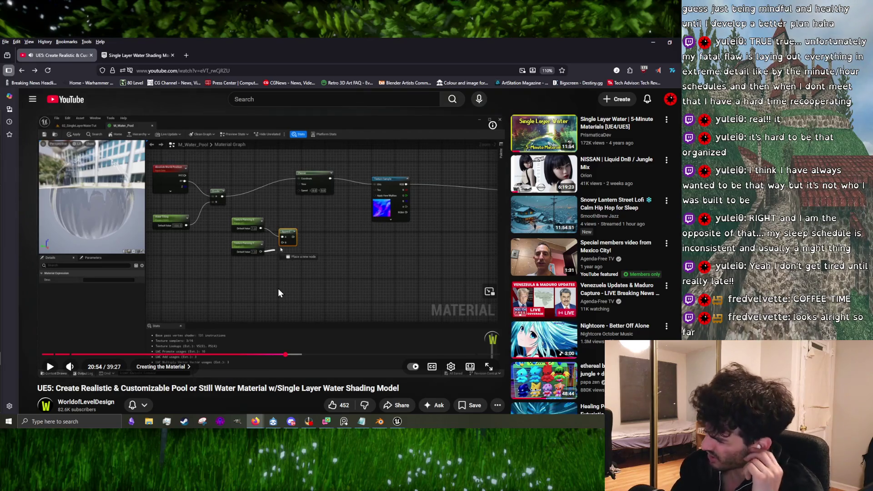
mouse_move(396, 421)
click(381, 380)
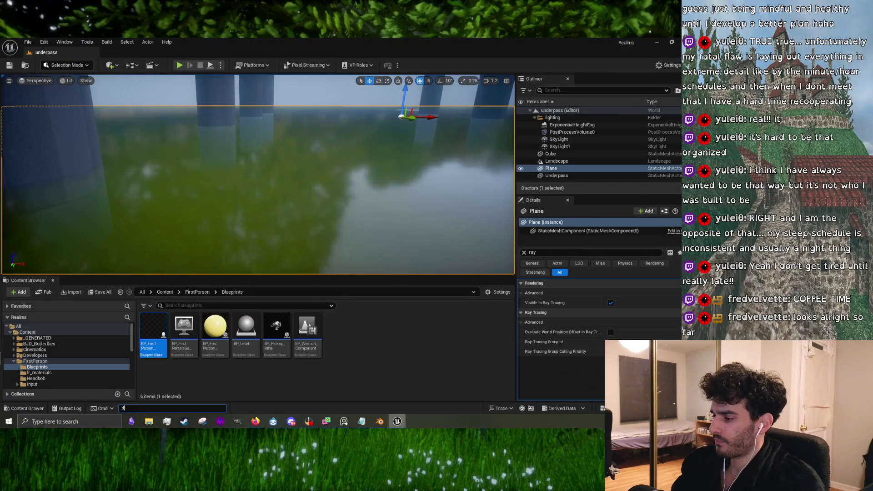
- Bring up the water material editor and inspect the T_Water_LF_N normal texture
click(433, 406)
click(480, 86)
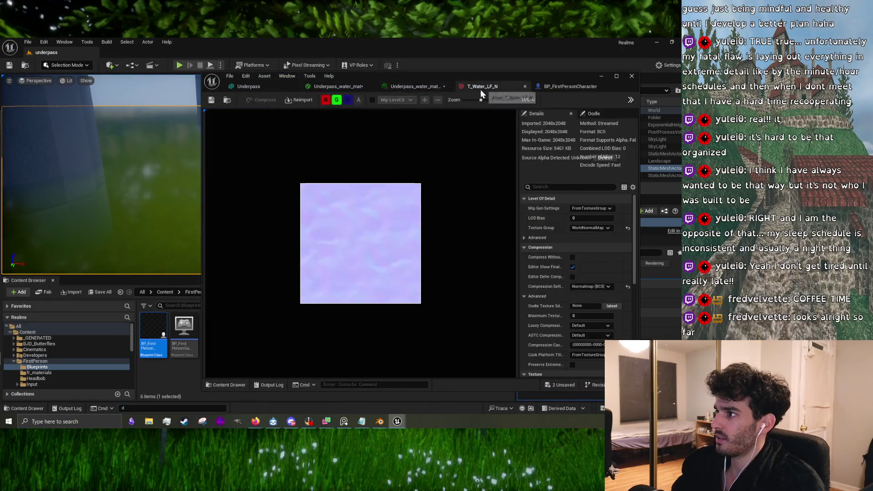
click(330, 86)
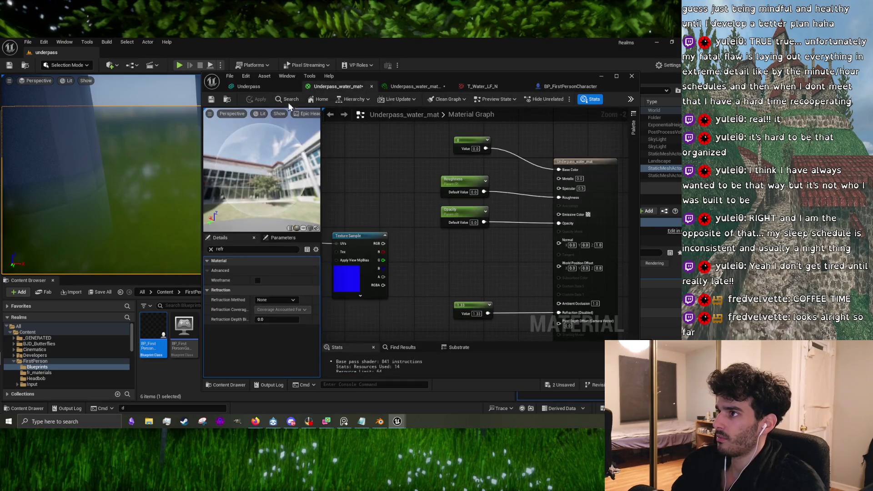
- Regroup the Absolute World Position, parameter and Texture Sample nodes, leaving empty graph space
scroll(400, 212, down, 1)
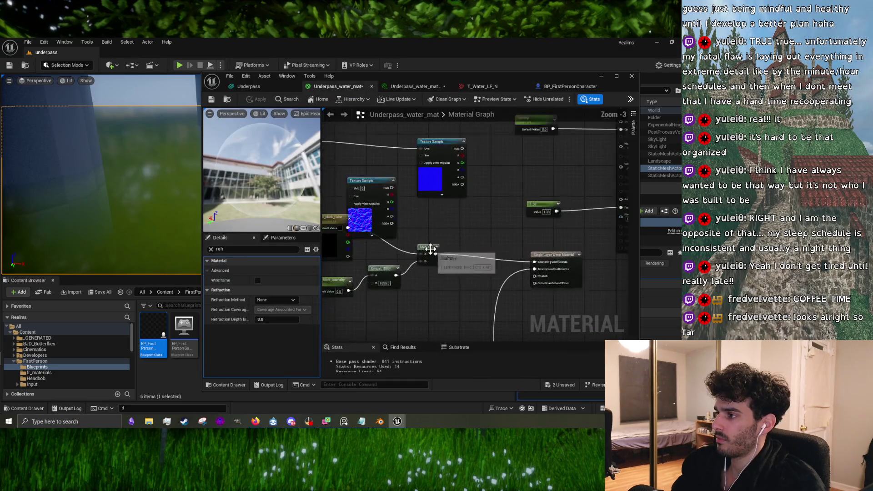
scroll(458, 222, down, 2)
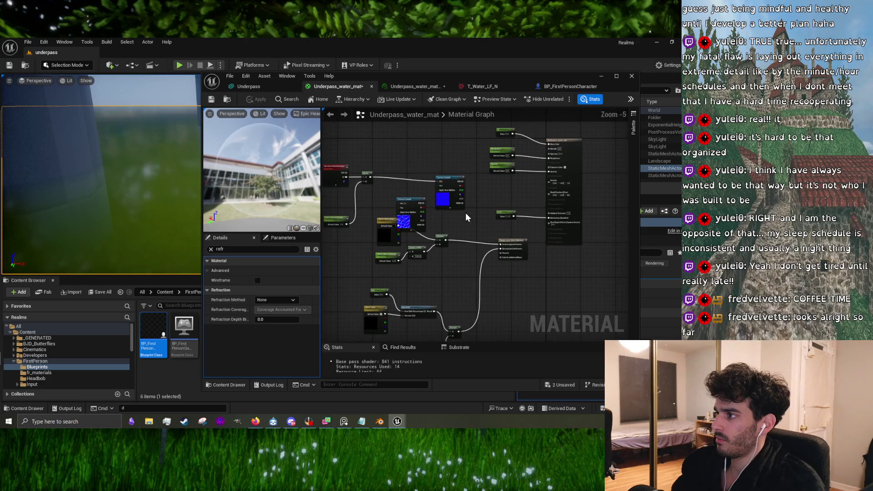
mouse_move(405, 169)
mouse_down()
mouse_move(517, 215)
mouse_move(557, 249)
mouse_up()
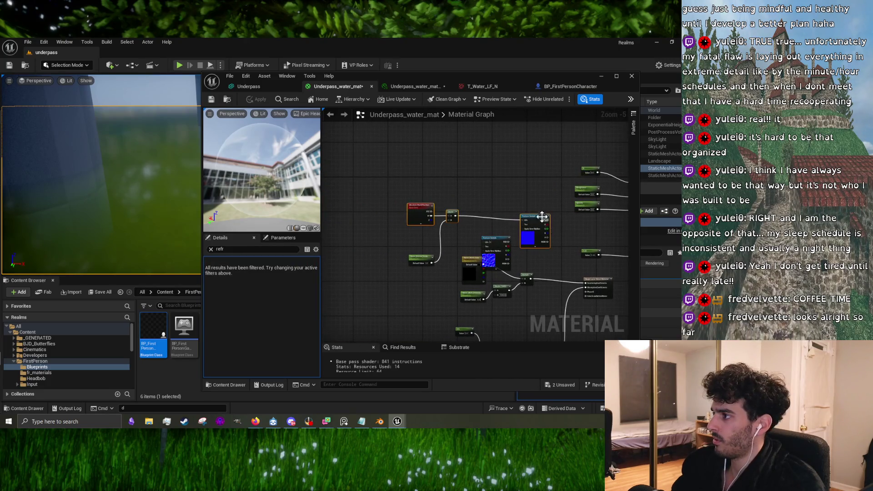
drag(540, 216, 469, 197)
drag(424, 256, 356, 218)
click(453, 194)
mouse_move(463, 199)
mouse_down()
mouse_move(416, 197)
mouse_move(480, 167)
mouse_move(458, 148)
mouse_move(408, 131)
mouse_up()
scroll(466, 191, up, 2)
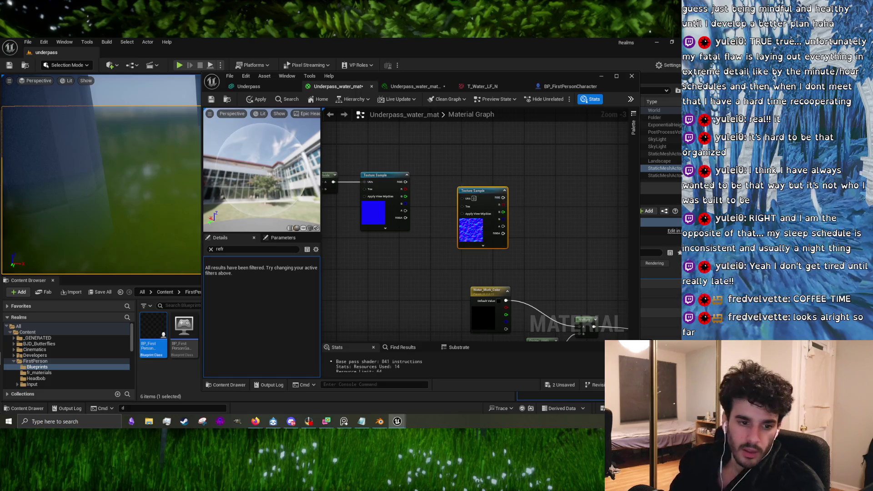
drag(410, 269, 461, 238)
click(423, 230)
- Add a Panner node to the water material graph
right_click(387, 251)
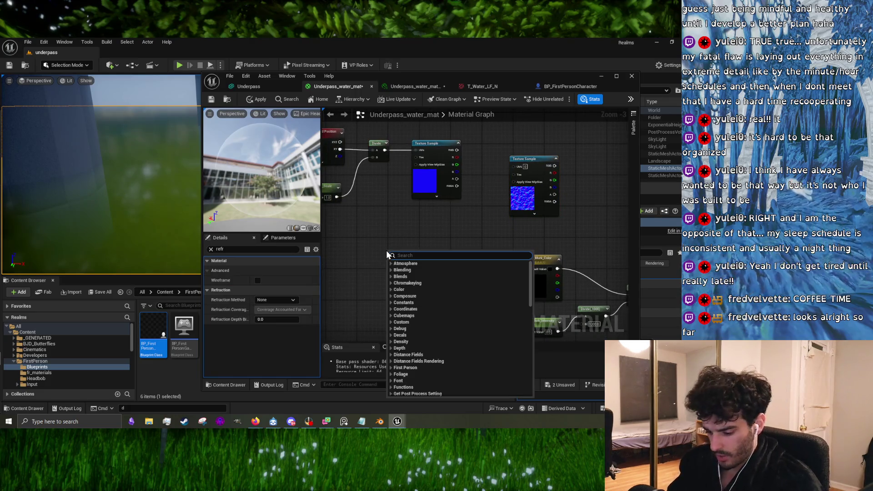
text(poan)
key(BackSpace)
key(BackSpace)
text(panner)
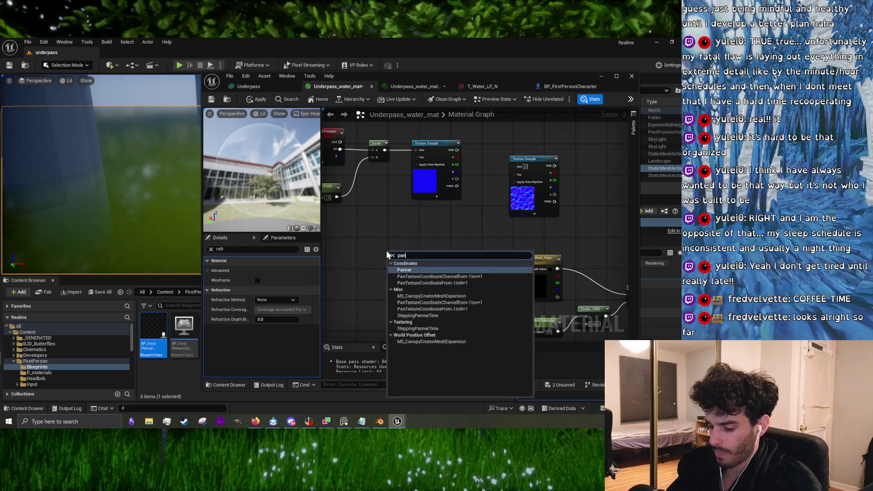
key(Down)
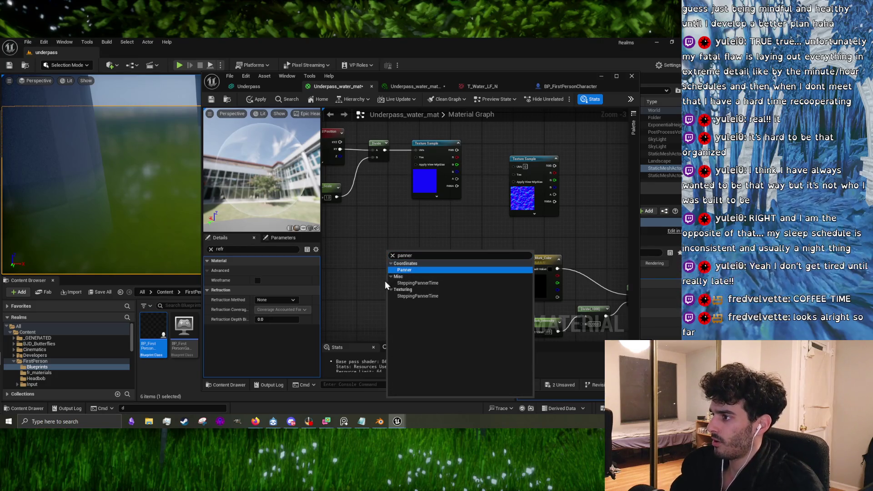
click(400, 270)
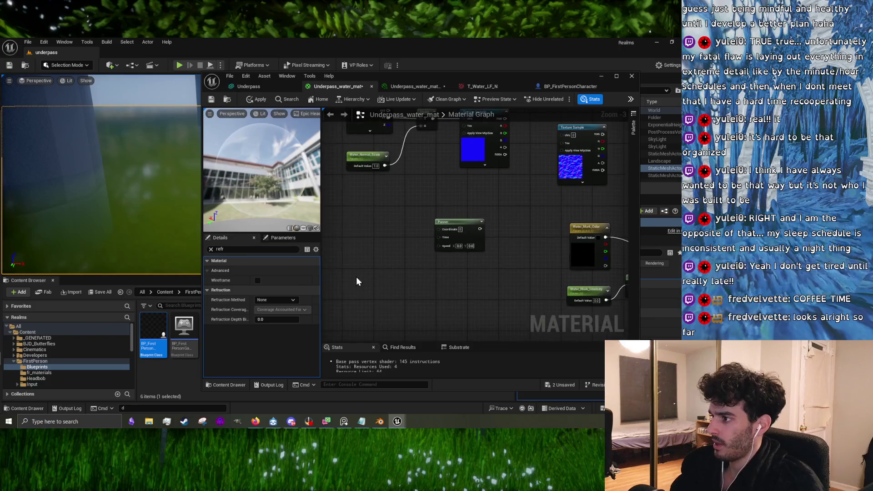
- Create a scalar constant and convert it to a parameter named Panning X
click(383, 263)
right_click(391, 267)
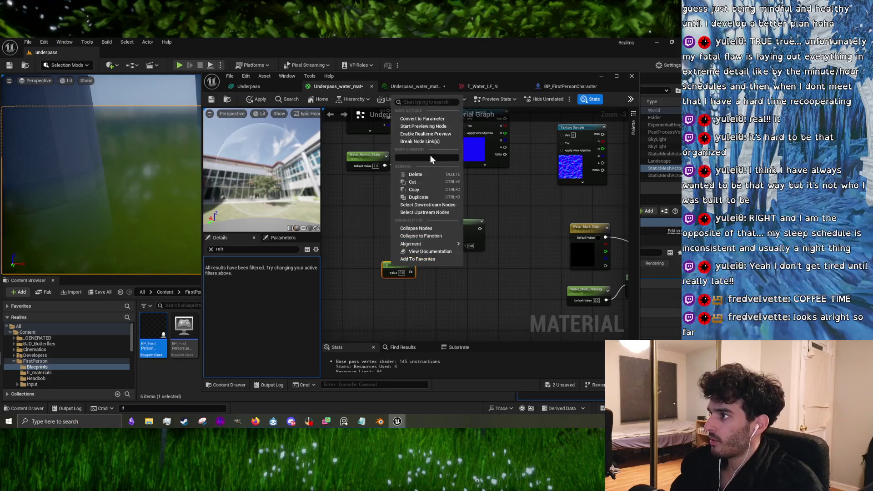
click(430, 124)
text(Panning X)
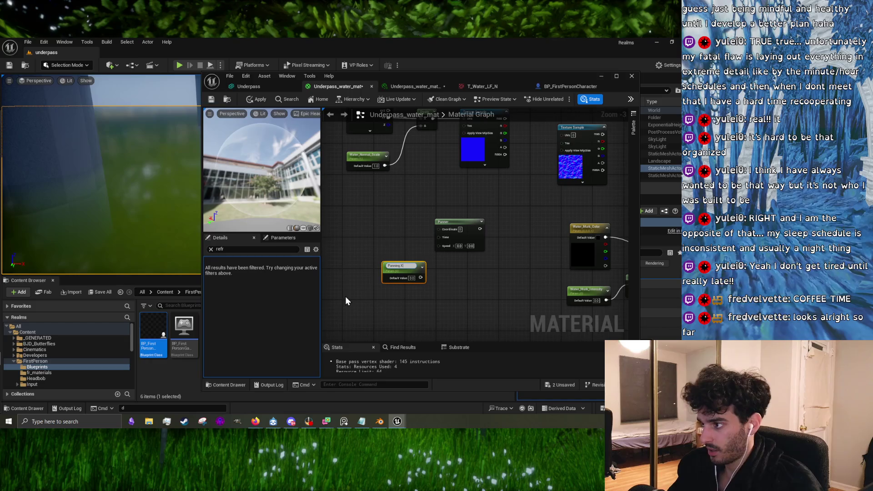
click(384, 295)
- Duplicate the Panning X parameter and rename the copy Panning Y
right_click(386, 296)
click(380, 299)
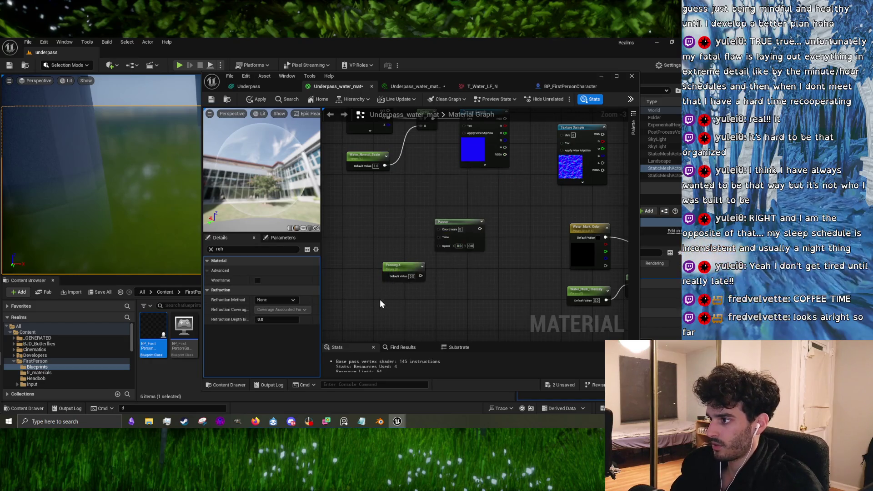
key(ctrl+v)
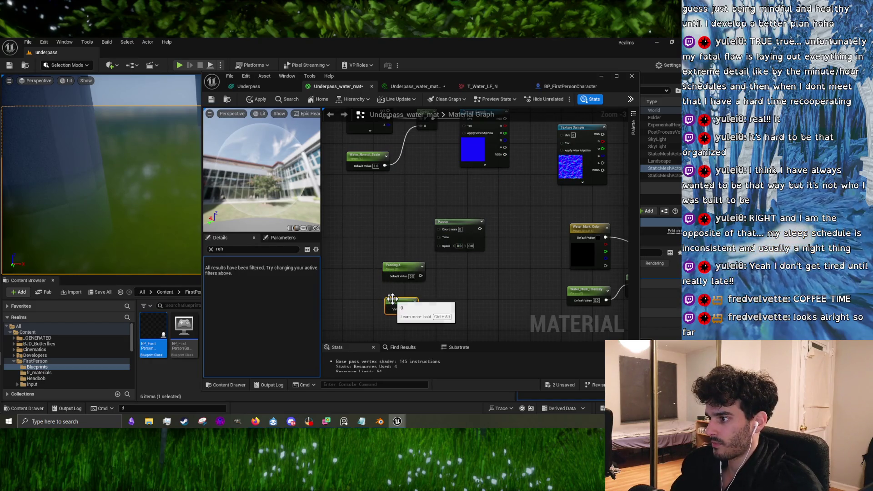
right_click(392, 299)
click(443, 157)
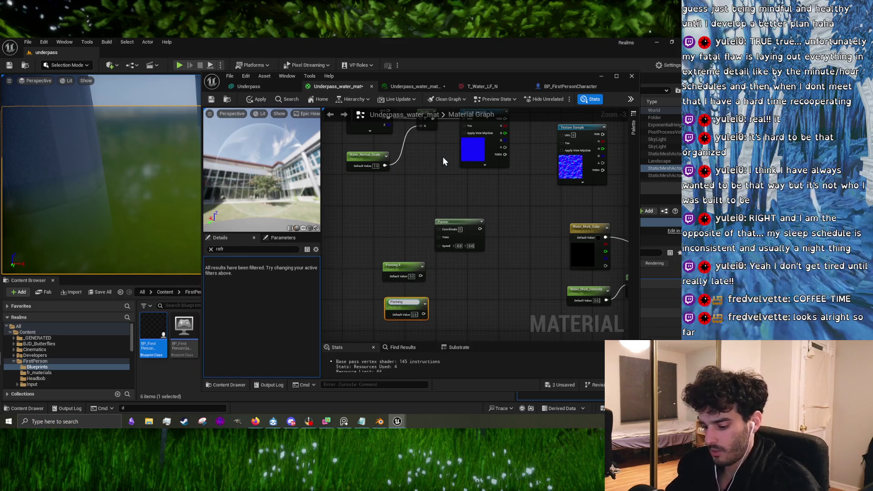
text( Y)
click(459, 274)
- Add an Append node combining Panning X and Panning Y into the Panner's Speed
right_click(459, 274)
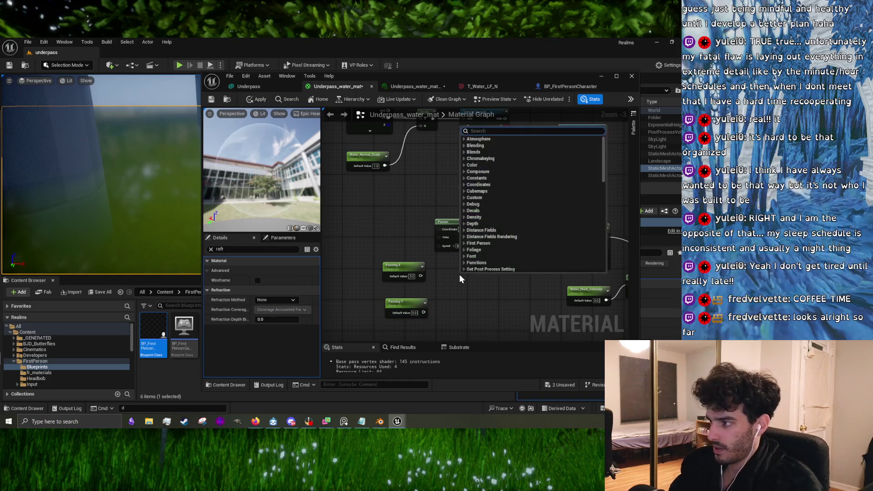
text(appen)
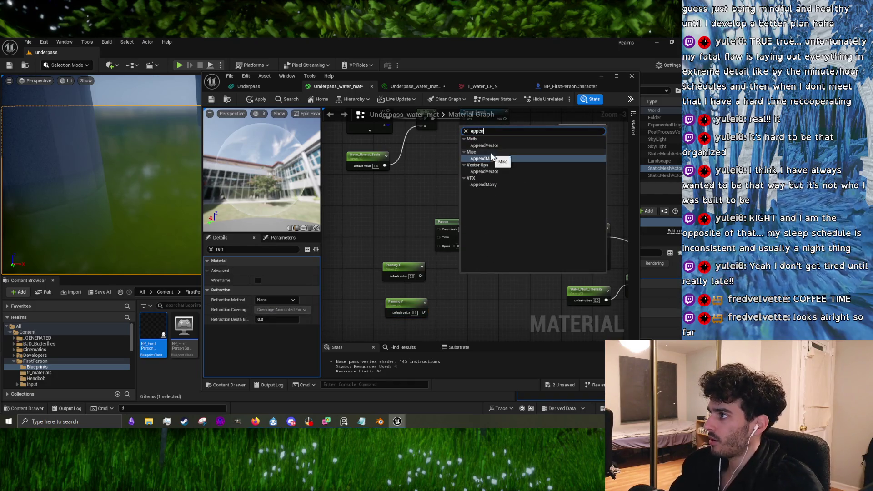
click(491, 146)
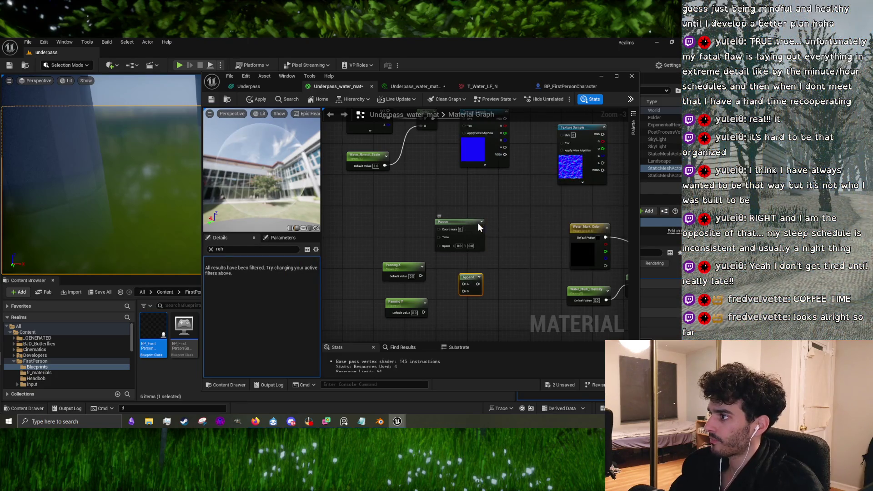
drag(479, 227, 506, 218)
drag(468, 277, 449, 256)
drag(458, 264, 467, 237)
mouse_move(420, 275)
mouse_down()
mouse_move(440, 259)
mouse_move(445, 264)
mouse_up()
key(Escape)
mouse_move(423, 312)
mouse_down()
mouse_move(453, 269)
mouse_move(445, 271)
mouse_up()
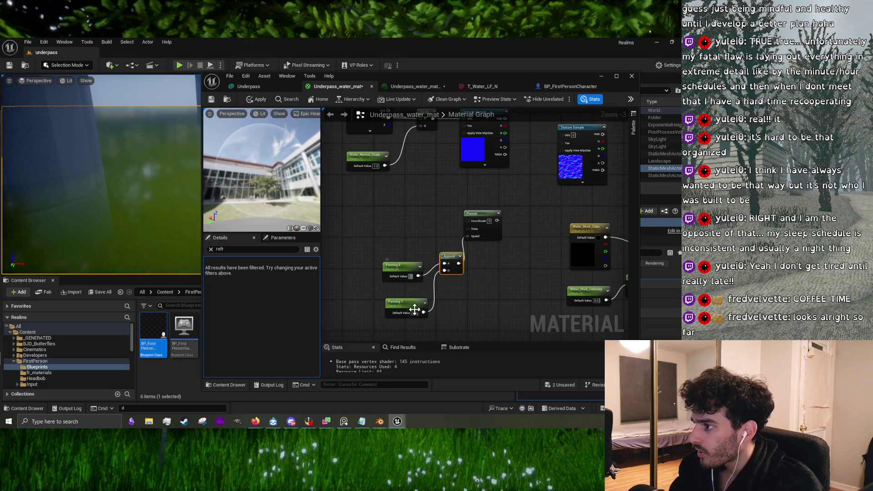
click(441, 318)
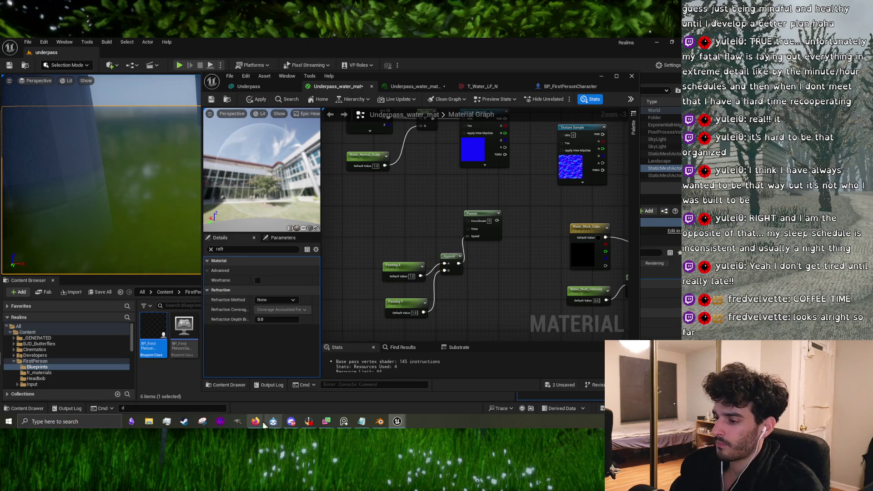
mouse_move(263, 425)
click(278, 391)
click(312, 241)
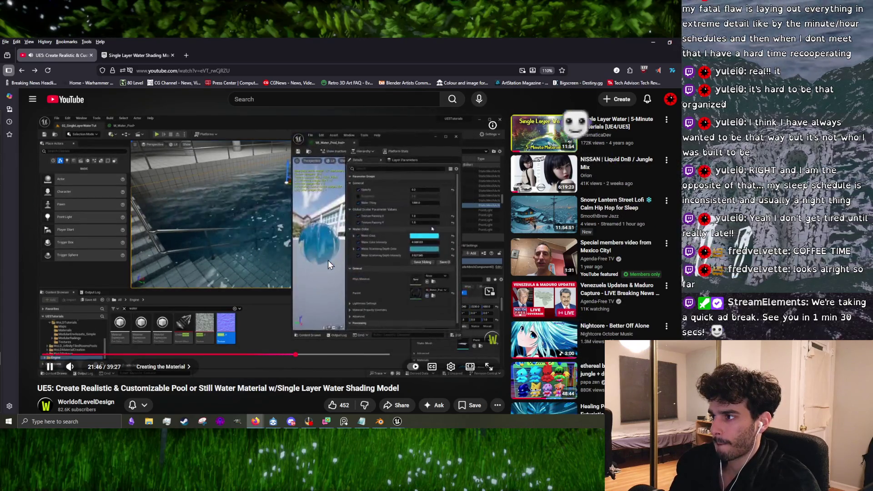
key(alt+Tab)
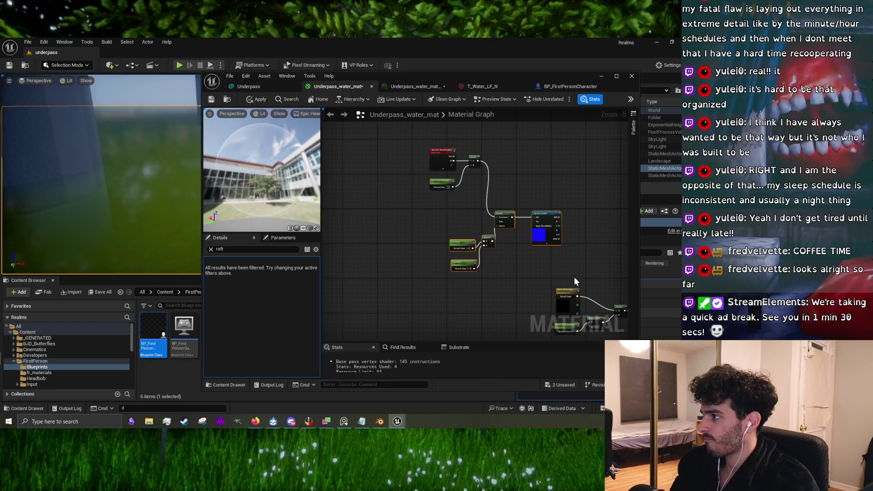
- Pan the material graph and undo an unintended graph change
mouse_move(573, 276)
mouse_down()
mouse_move(460, 240)
mouse_move(438, 257)
mouse_up()
click(427, 244)
right_click(435, 249)
scroll(427, 268, down, 6)
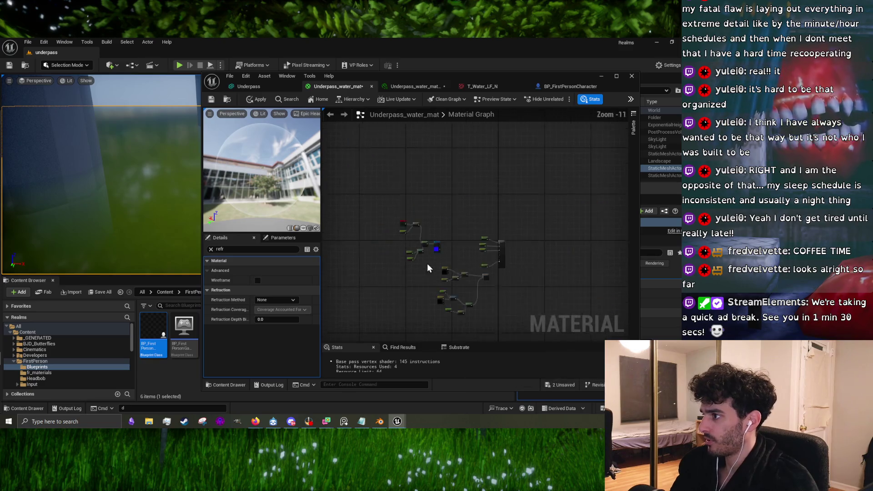
scroll(432, 267, down, 1)
key(ctrl+z)
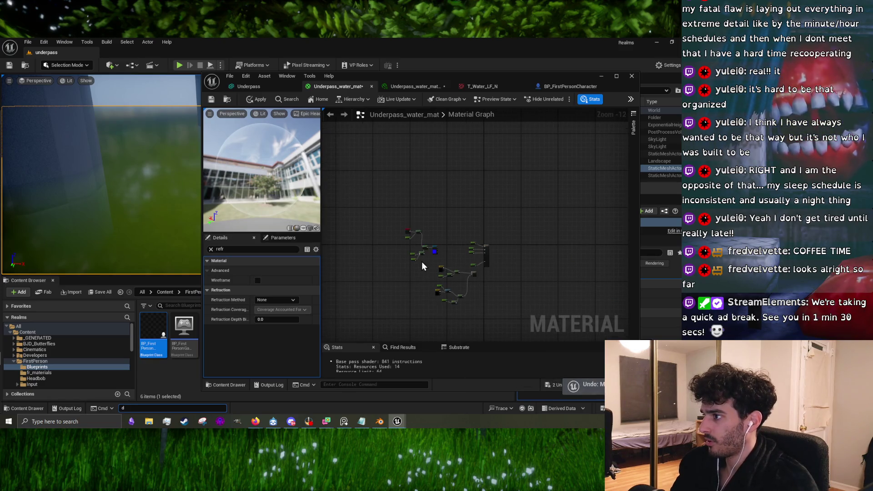
scroll(421, 261, up, 9)
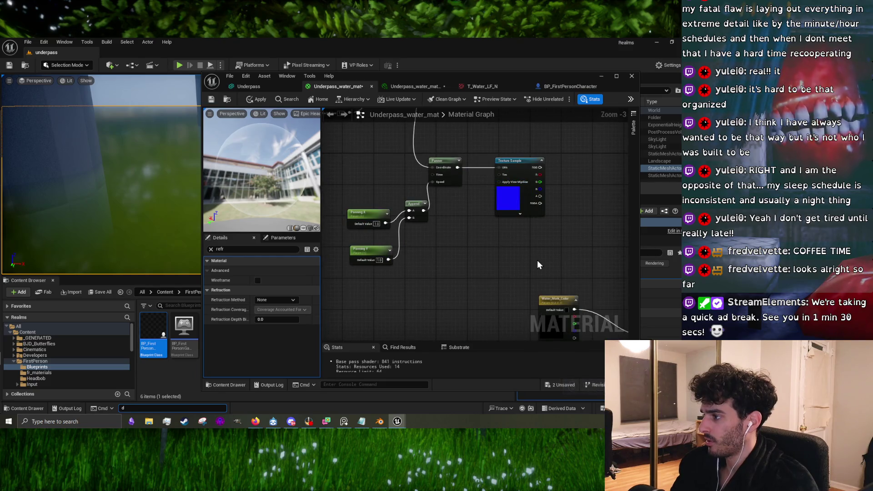
drag(536, 265, 320, 140)
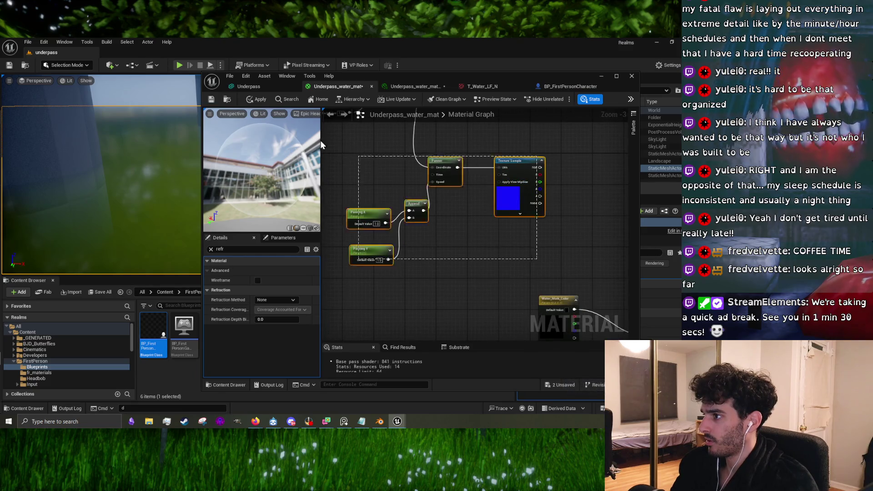
click(436, 215)
- Rename the Panning X parameter to Panning X1 in the Details panel
click(366, 212)
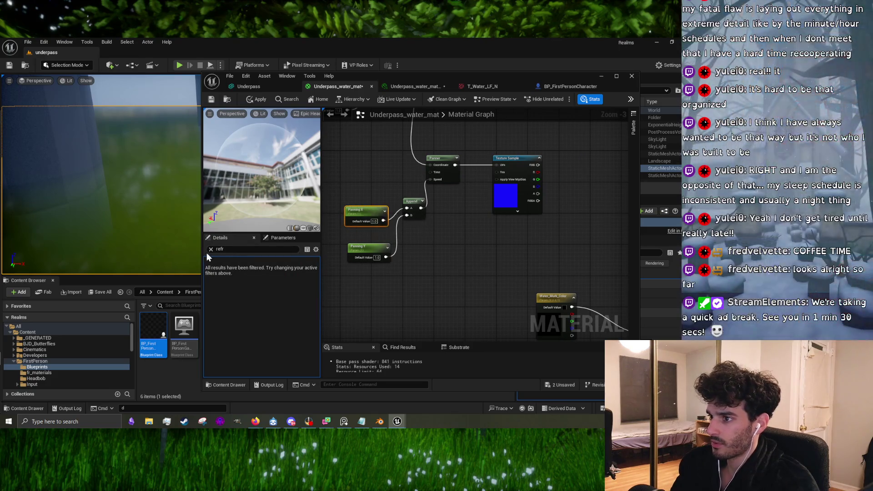
click(211, 249)
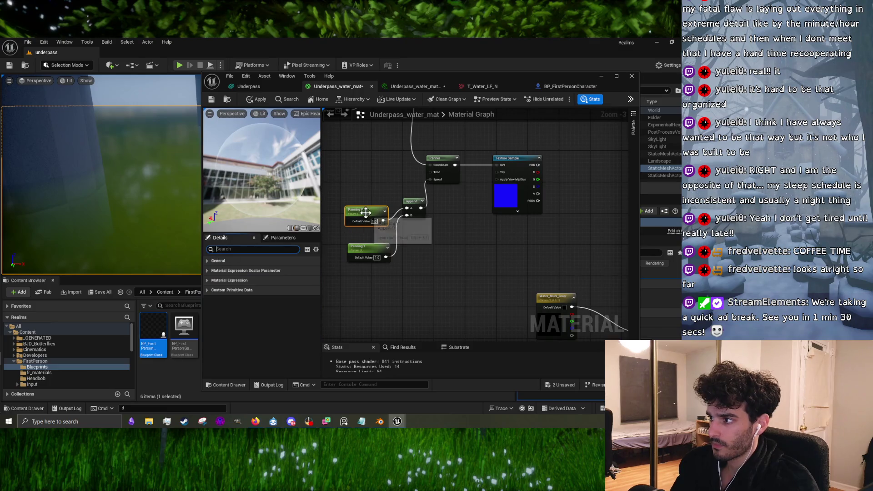
click(279, 271)
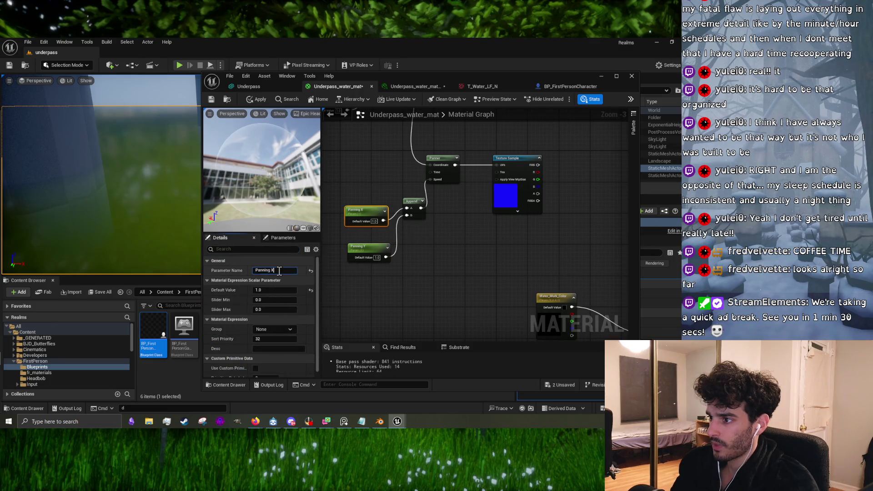
click(402, 286)
click(363, 214)
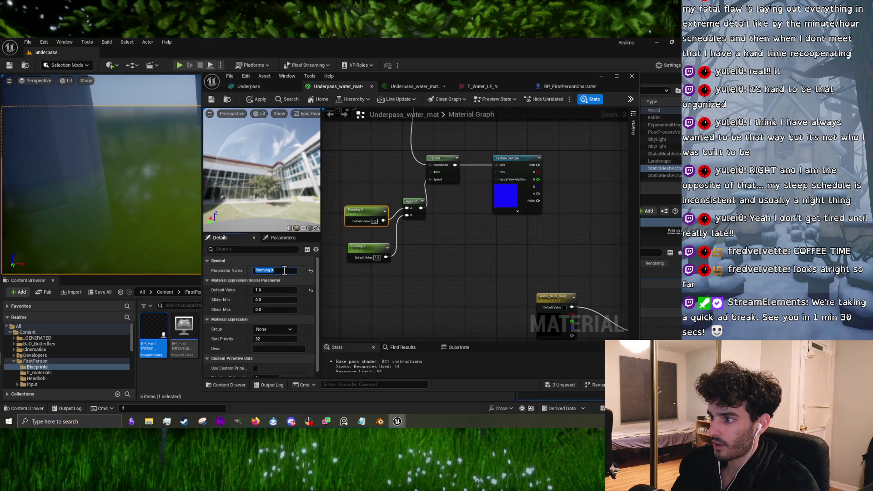
text(1)
click(359, 260)
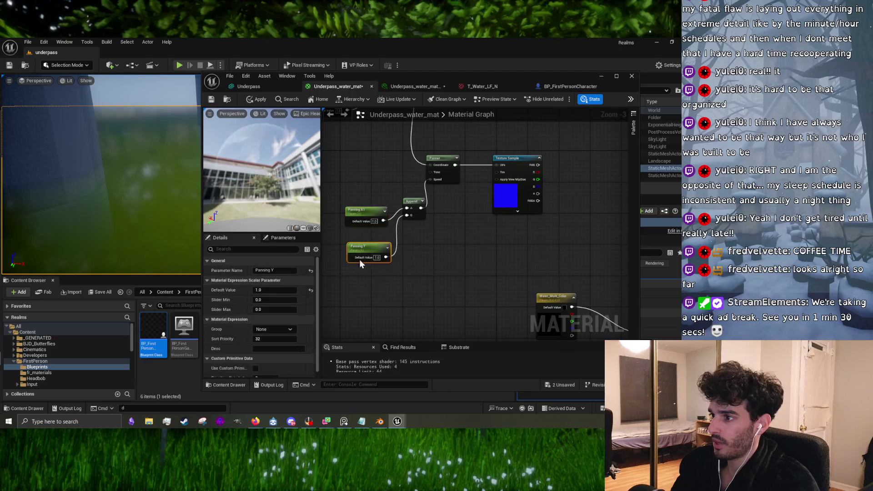
- Select the three panning nodes together
click(402, 287)
scroll(504, 255, down, 3)
mouse_move(391, 245)
mouse_down()
mouse_move(403, 230)
mouse_move(440, 234)
mouse_up()
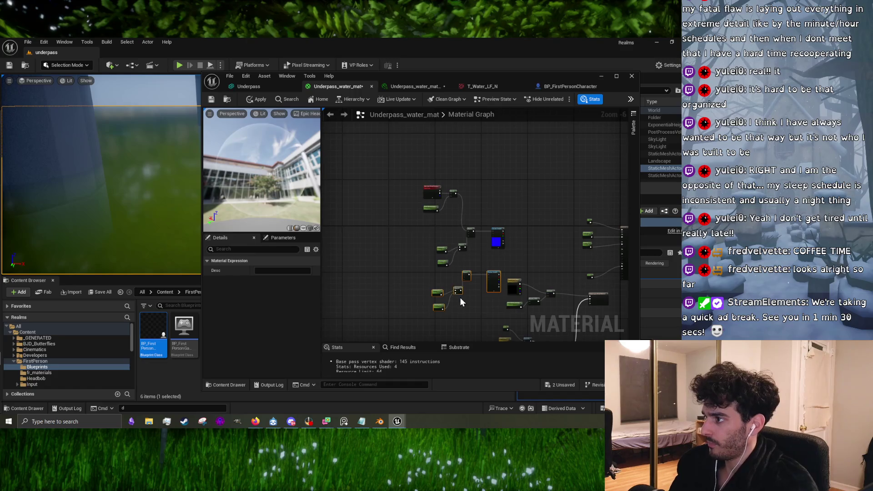
- Rename the copied panning parameters to Panning X2 and Panning Y2
scroll(460, 300, up, 5)
click(414, 248)
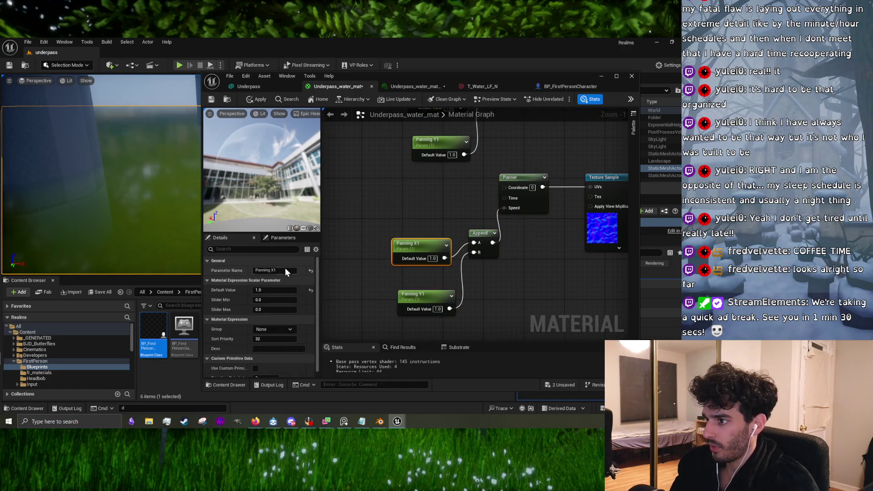
click(285, 270)
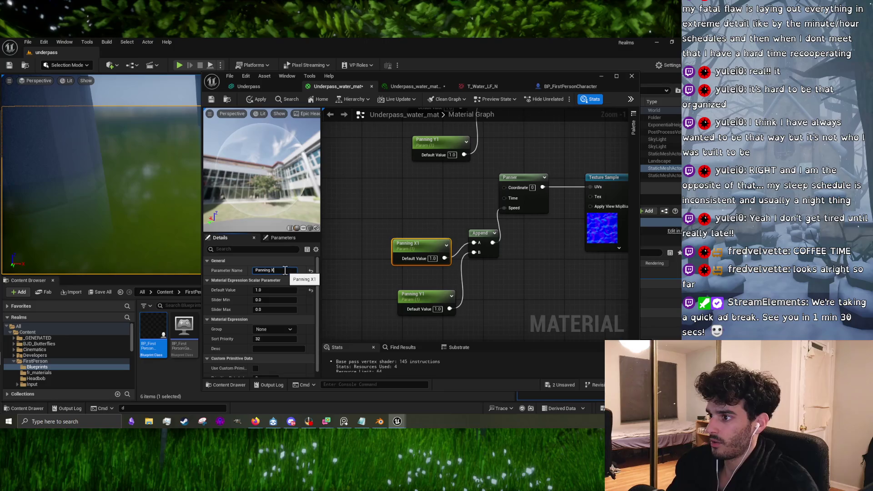
text(2)
click(425, 304)
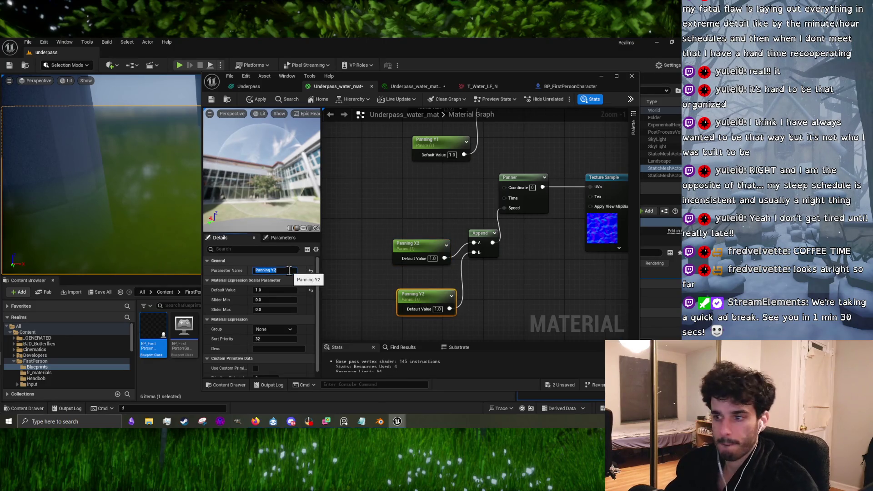
key(Return)
- Rearrange the Texture Sample, Single Layer Water and output node groups into a tidier layout
drag(541, 289, 414, 296)
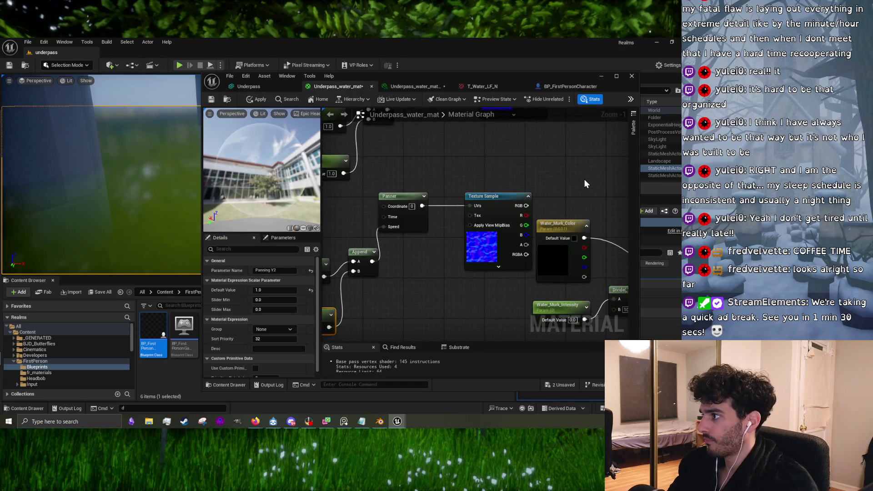
scroll(585, 180, down, 4)
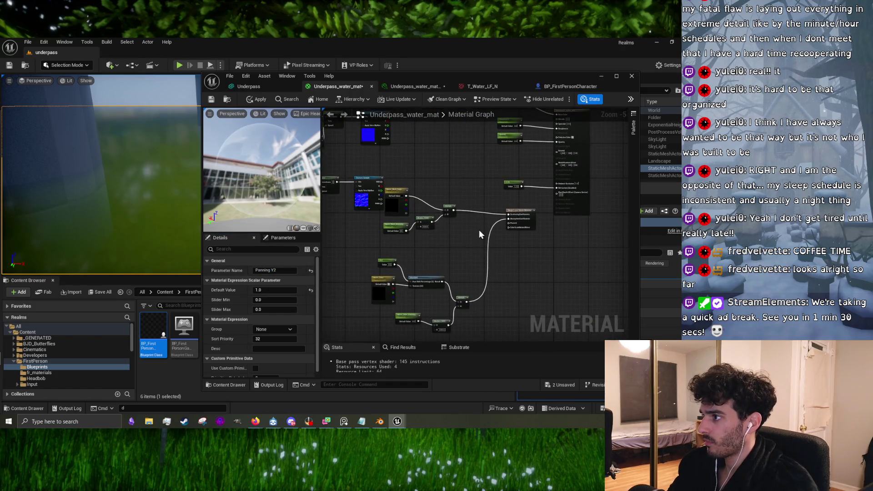
drag(402, 196, 425, 213)
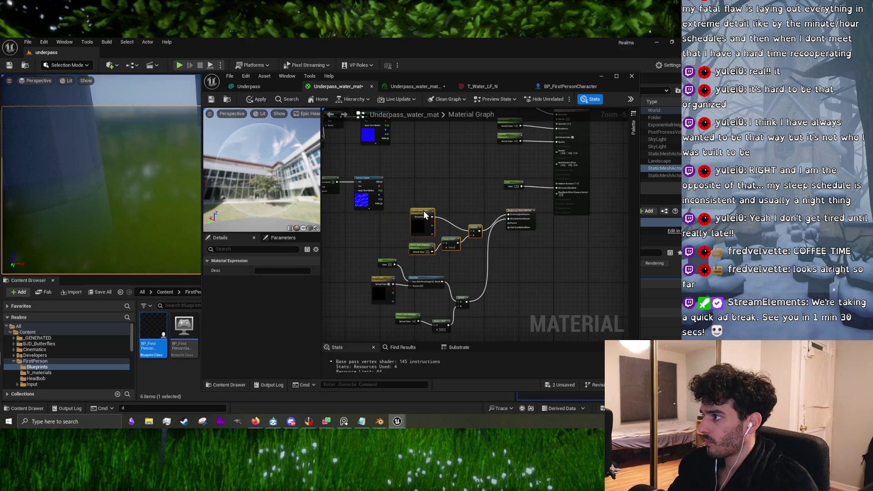
drag(522, 212, 525, 243)
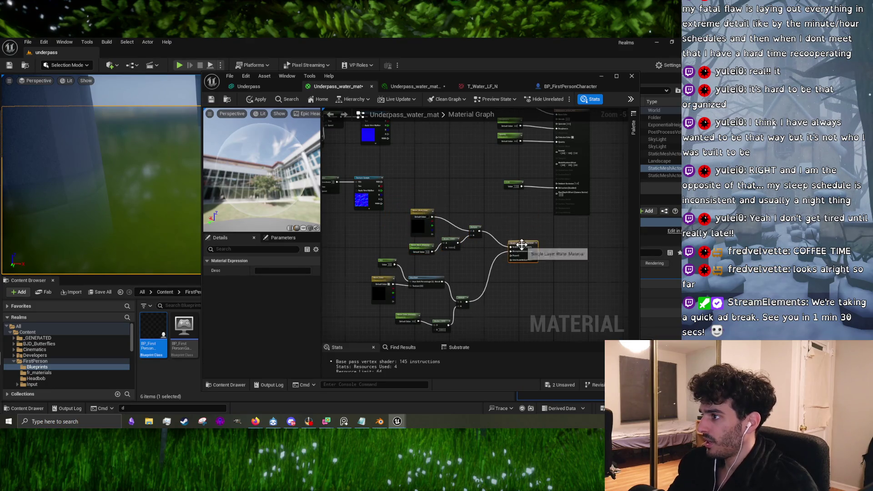
scroll(525, 245, down, 2)
mouse_move(431, 232)
mouse_down()
mouse_move(452, 253)
mouse_move(438, 263)
mouse_move(479, 227)
mouse_move(415, 266)
mouse_up()
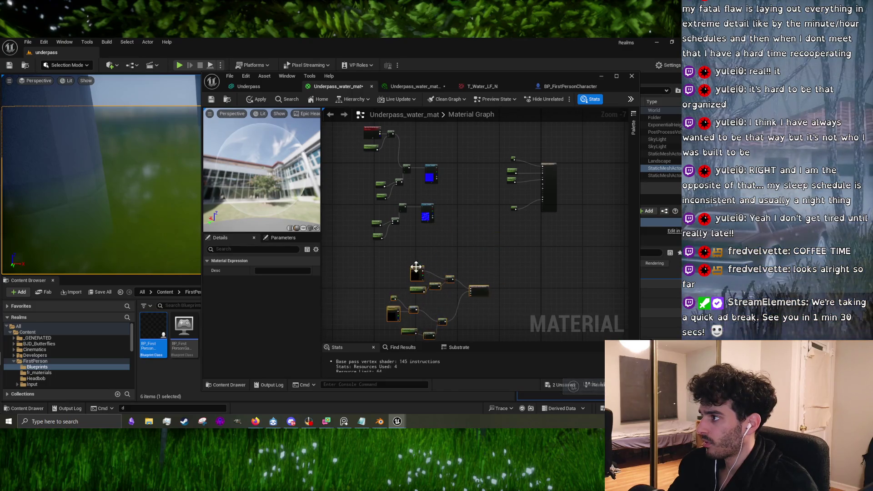
click(465, 176)
scroll(467, 196, up, 3)
drag(468, 215, 433, 200)
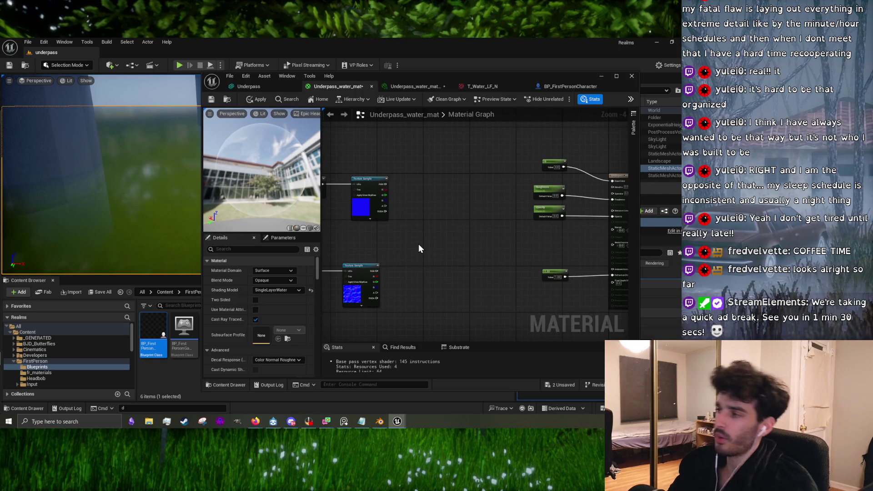
mouse_move(418, 243)
mouse_down()
mouse_move(442, 200)
mouse_move(424, 176)
mouse_move(419, 310)
mouse_move(432, 323)
mouse_move(461, 250)
mouse_move(418, 211)
mouse_move(454, 230)
mouse_move(458, 249)
mouse_up()
click(443, 318)
key(alt+Tab)
key(alt+Tab)
key(alt+Tab)
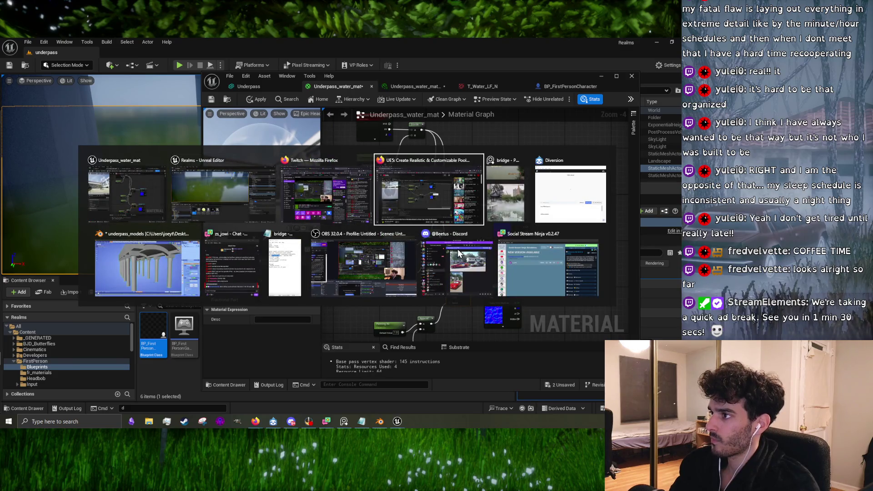
click(355, 256)
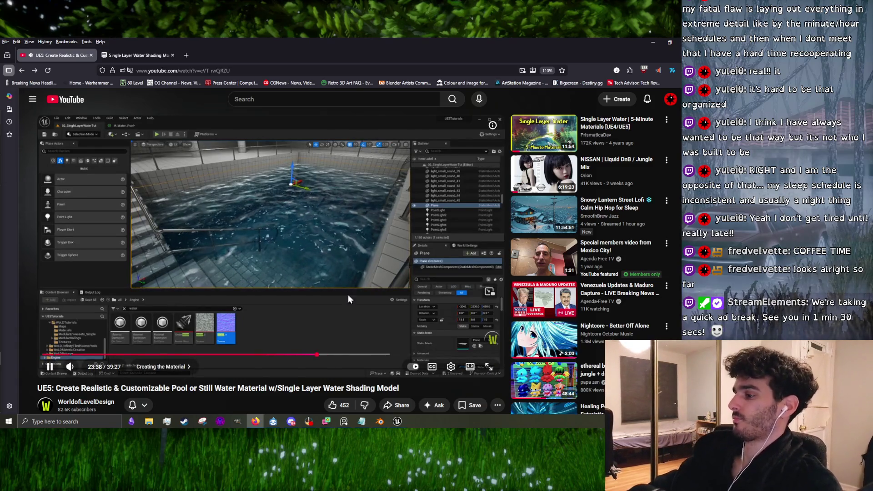
mouse_move(397, 422)
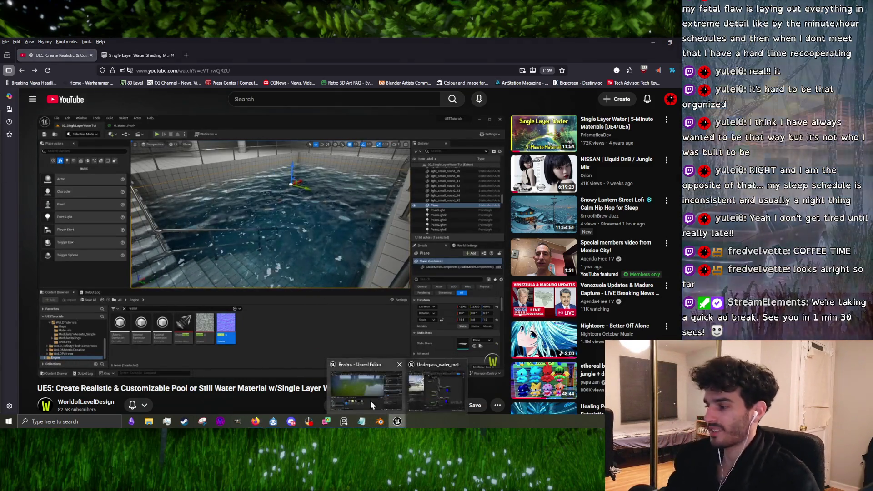
click(369, 401)
- Feed both Texture Samples into a BlendAngleCorrectedNormals node wired to Normal, and apply
click(430, 252)
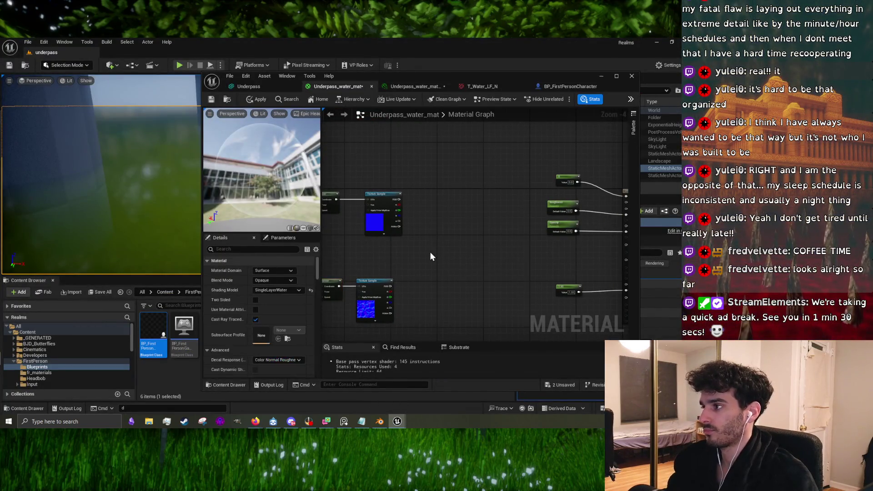
right_click(430, 252)
text(blendang)
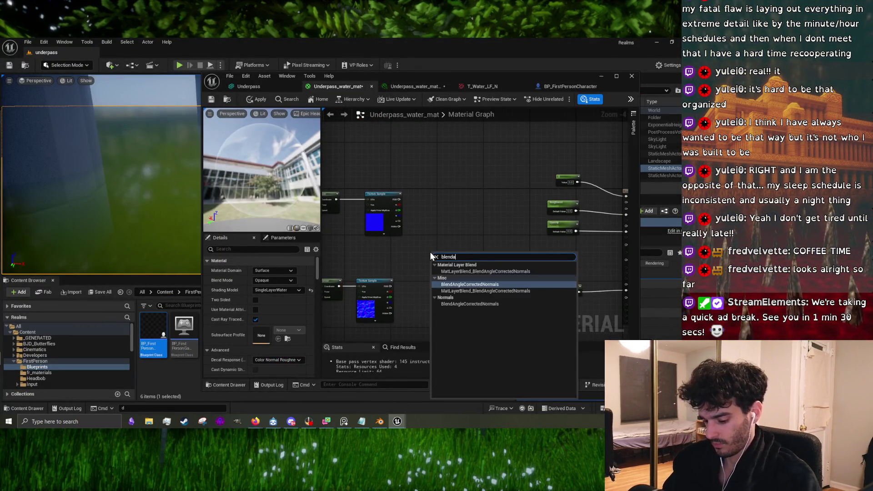
click(467, 284)
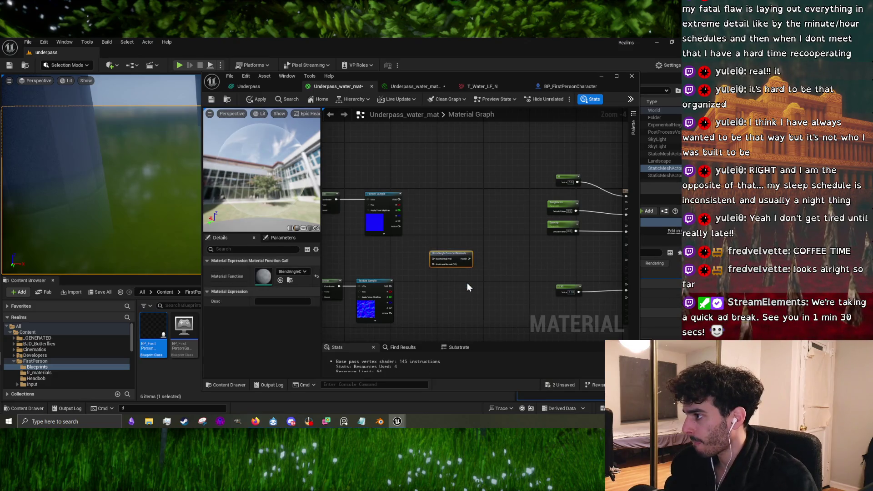
drag(400, 200, 432, 258)
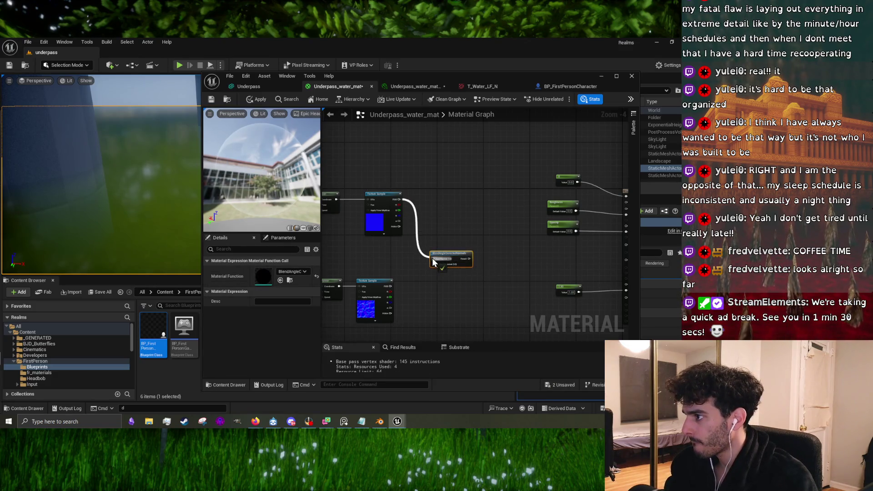
drag(390, 286, 433, 264)
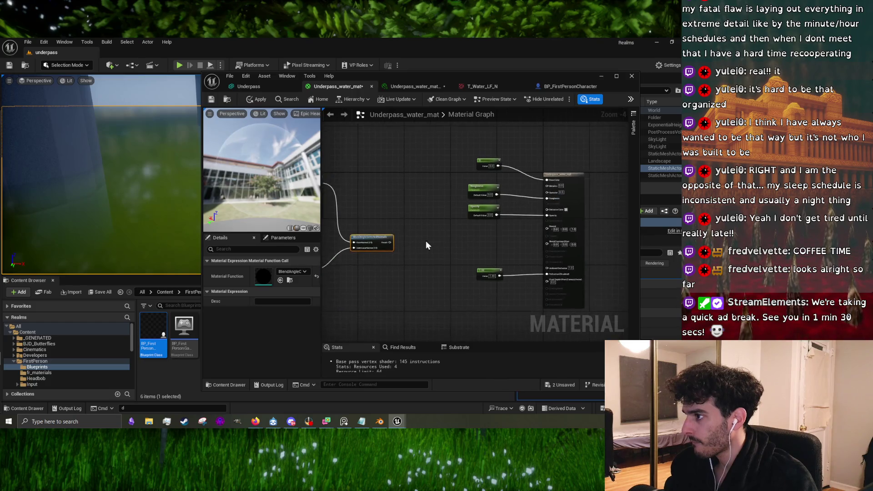
mouse_move(389, 242)
mouse_down()
mouse_move(541, 240)
mouse_move(547, 228)
mouse_up()
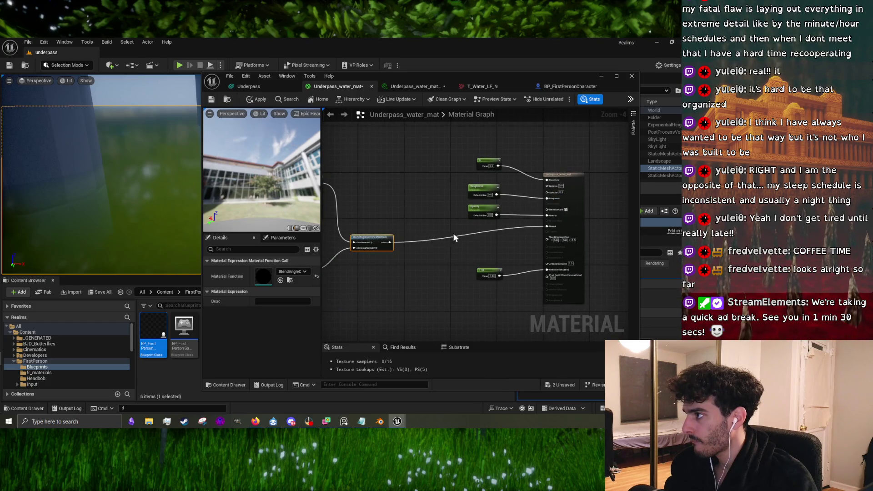
mouse_move(453, 233)
mouse_down()
mouse_move(484, 229)
mouse_move(460, 250)
mouse_move(482, 242)
mouse_up()
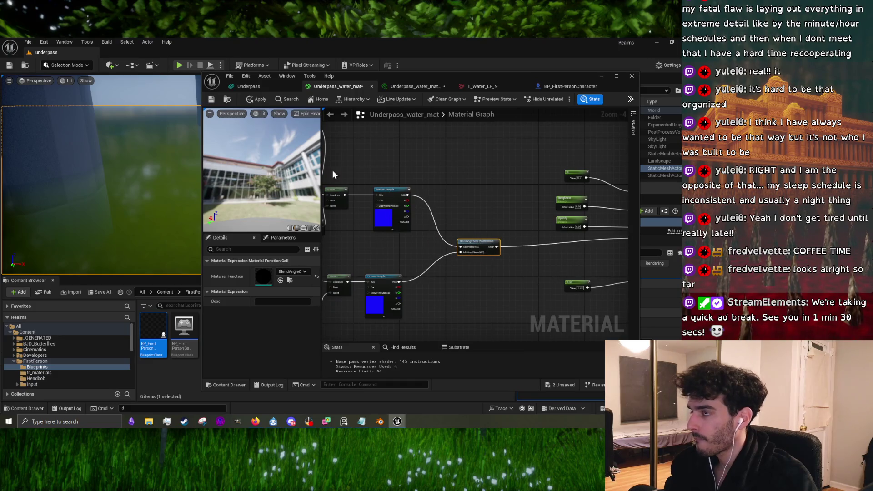
click(256, 99)
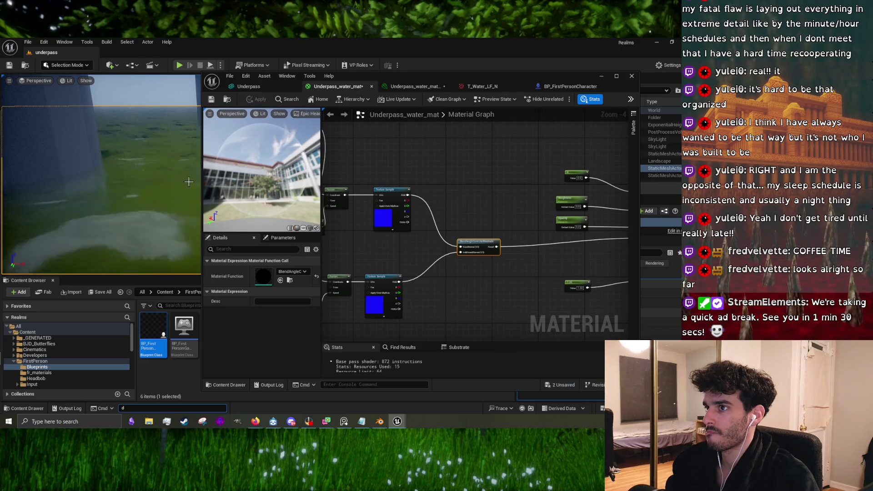
- Check the paused tutorial video, then return to the material editor
scroll(187, 182, down, 5)
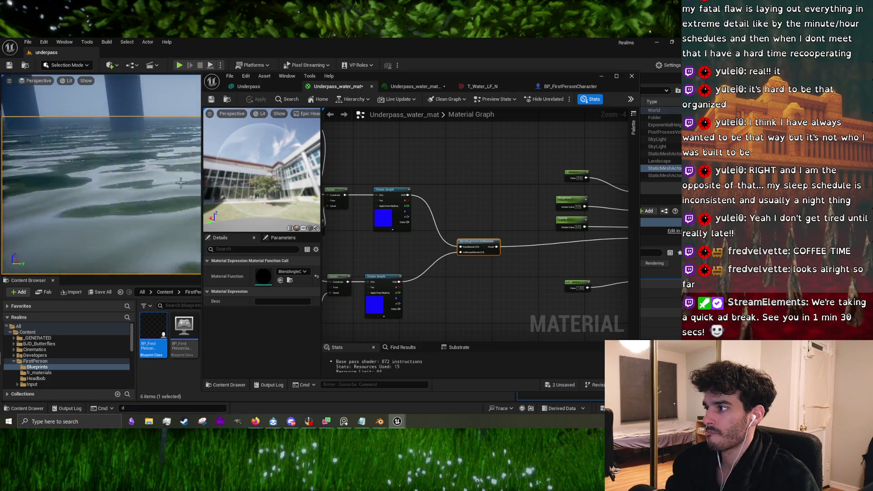
scroll(373, 255, up, 2)
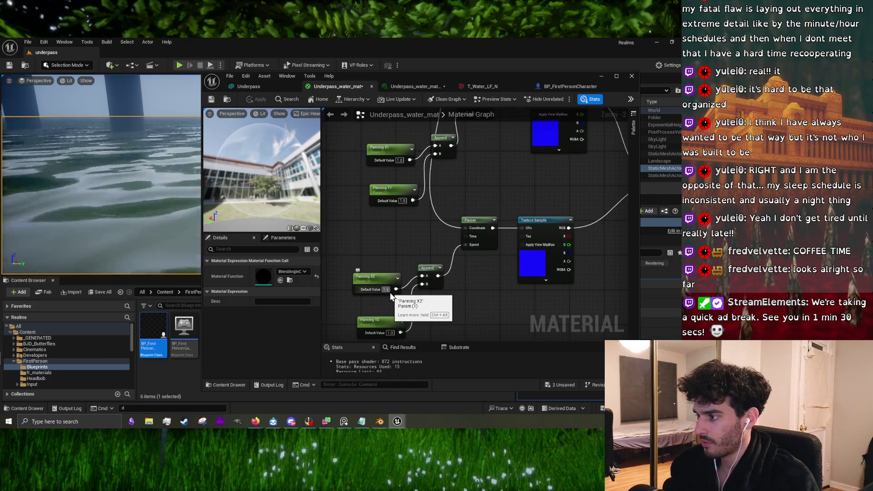
key(alt+Tab)
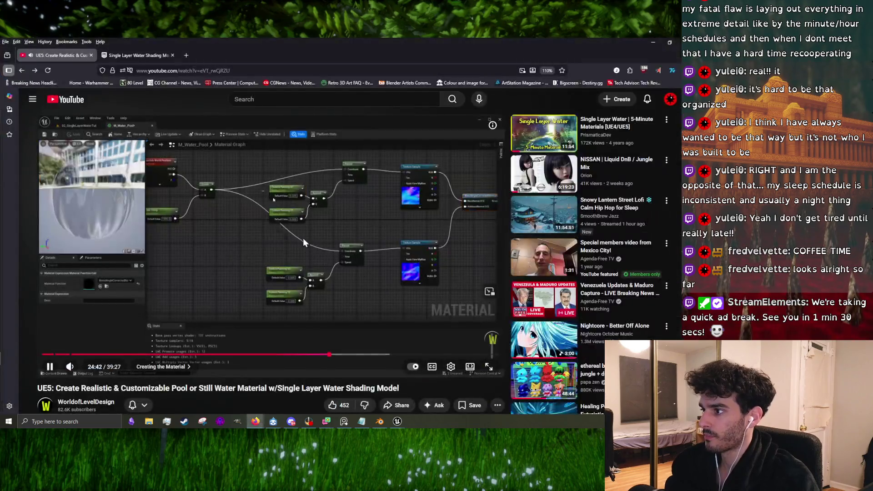
click(303, 238)
mouse_move(397, 421)
click(423, 401)
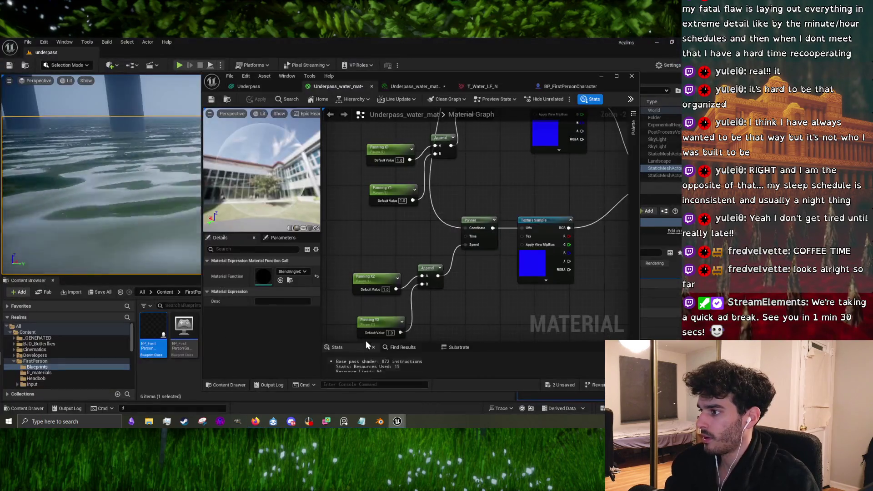
- Set the Panning X2 and Panning Y2 default values to -1
click(385, 290)
text(-1)
key(Return)
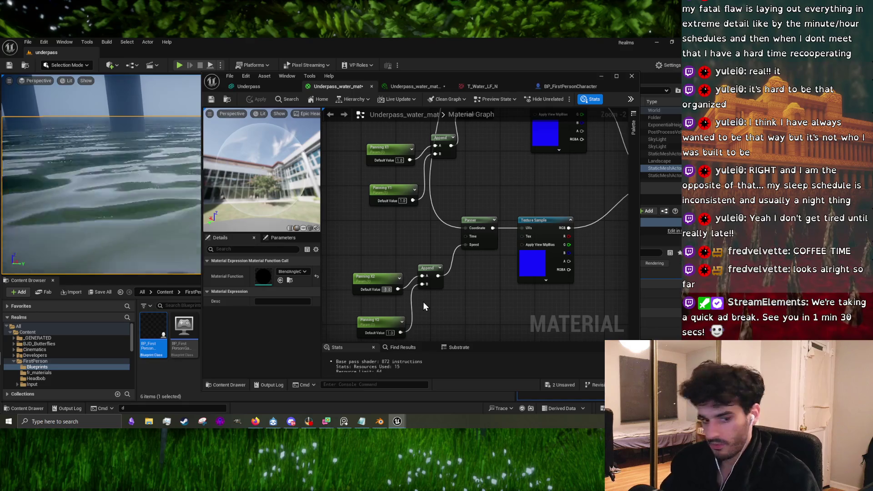
click(390, 333)
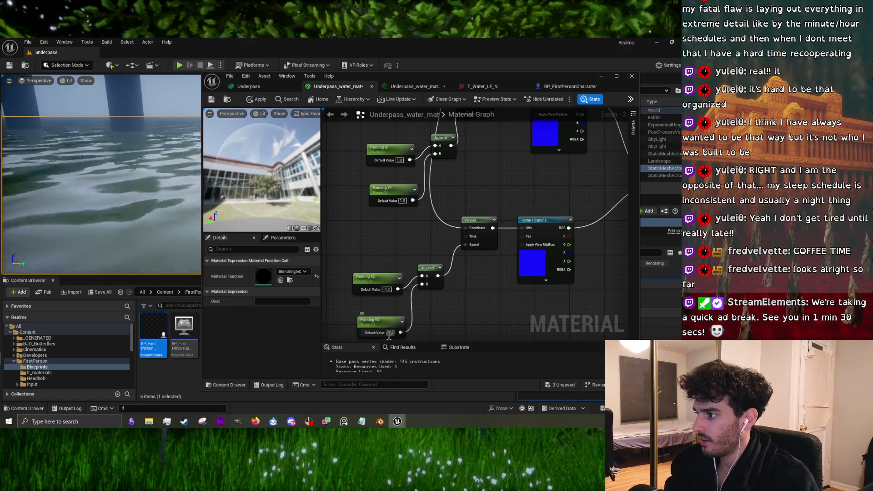
text(-1)
key(Return)
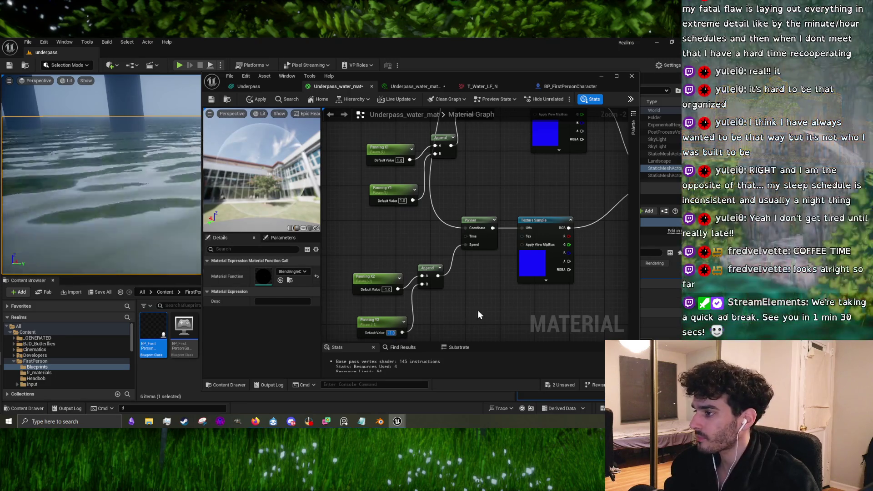
drag(478, 310, 462, 298)
click(469, 299)
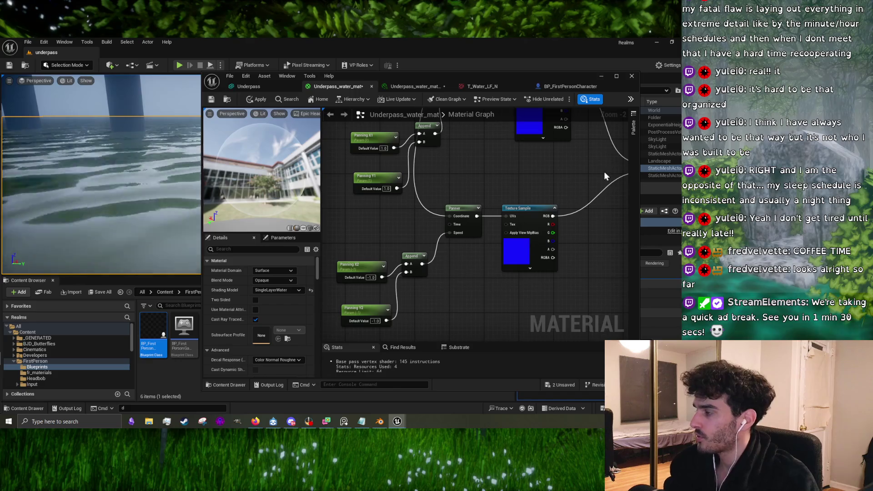
drag(507, 173, 464, 220)
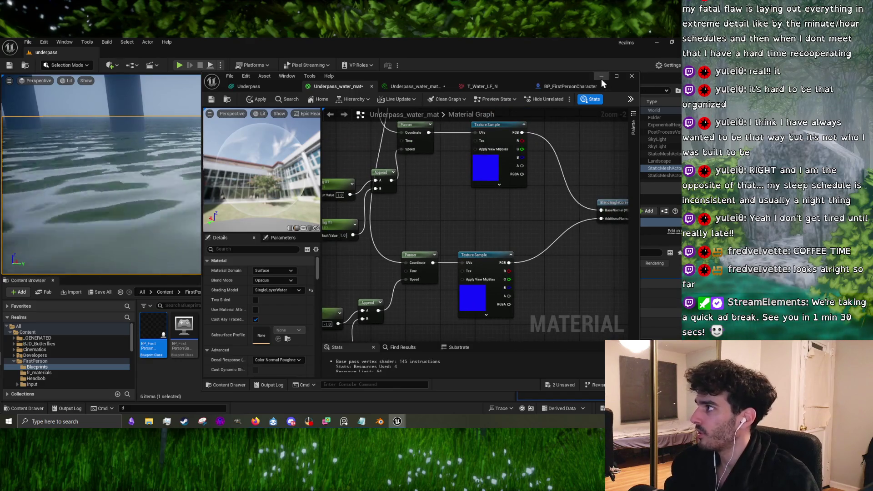
- Apply the material changes and enable the Panning X1, X2, Y1 and Y2 overrides on the water instance
click(212, 99)
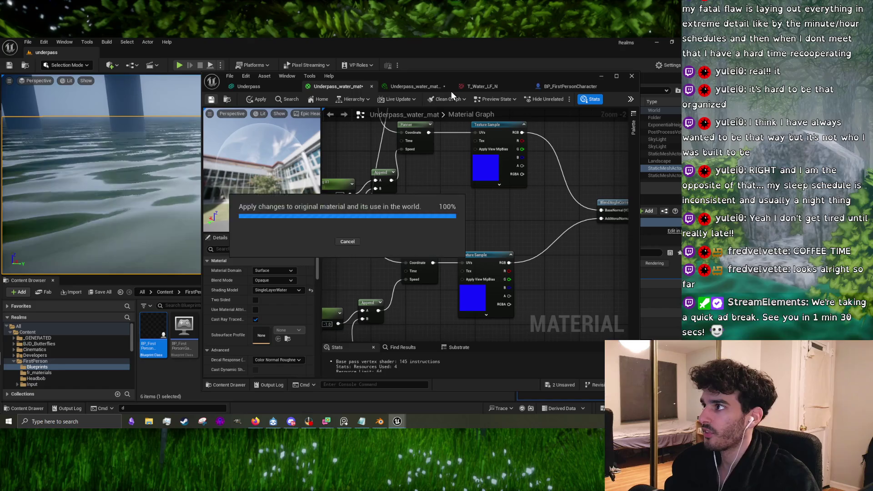
click(424, 89)
click(449, 185)
click(449, 195)
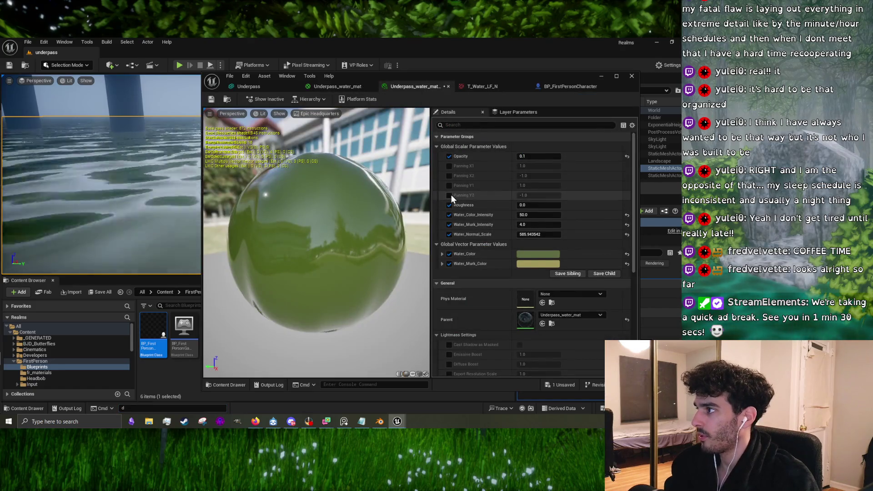
click(449, 175)
click(449, 166)
- Enter first-pass panning values of 0.001 and -0.001
click(533, 166)
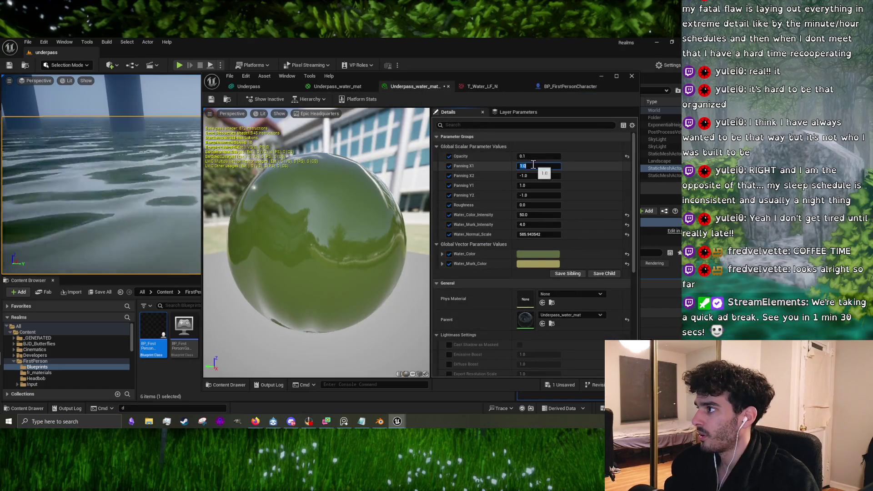
text(.001)
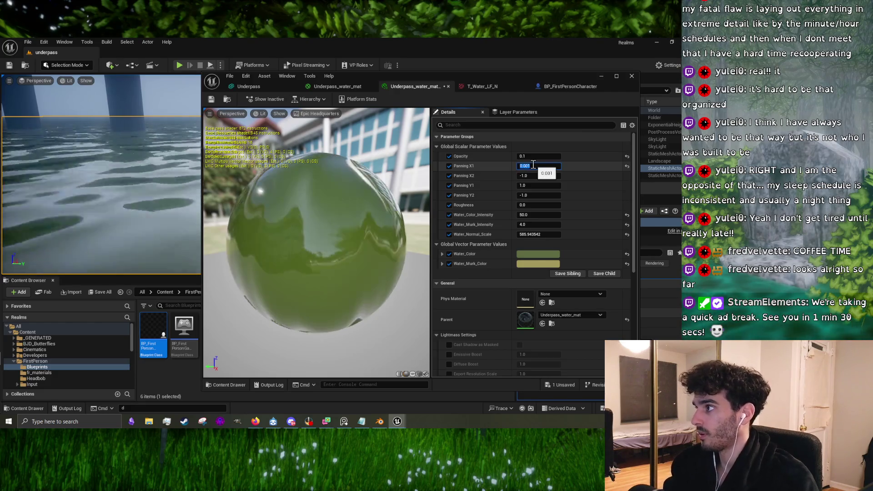
click(534, 174)
text(-0.)
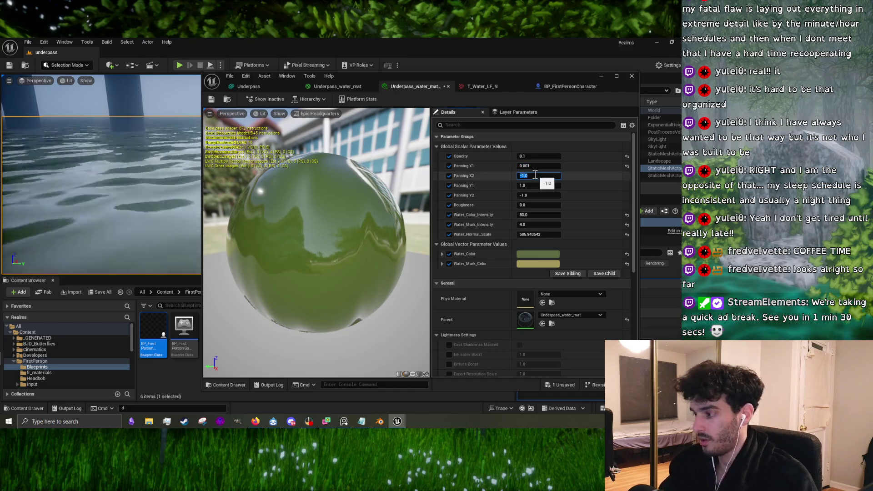
text(001)
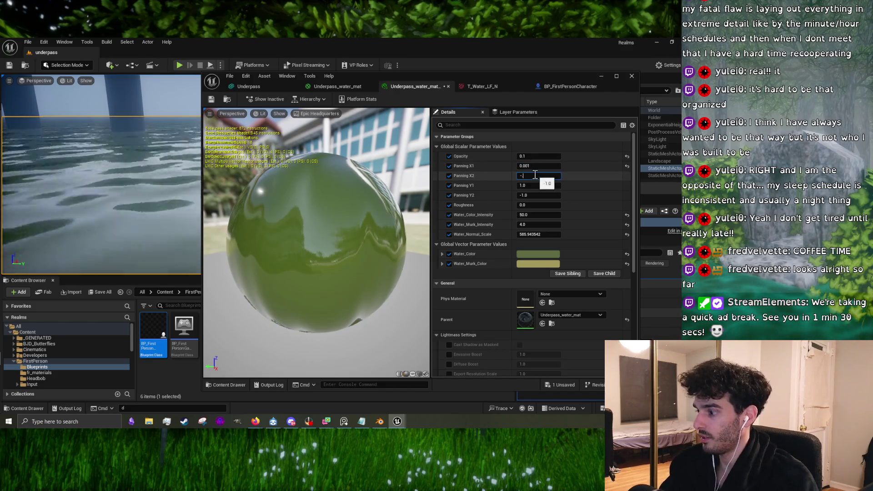
key(Return)
click(533, 185)
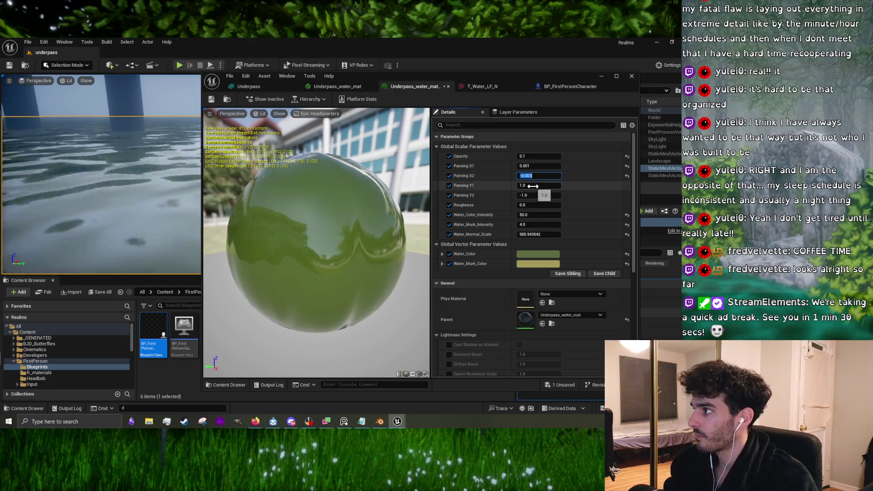
text(-)
text(0.001)
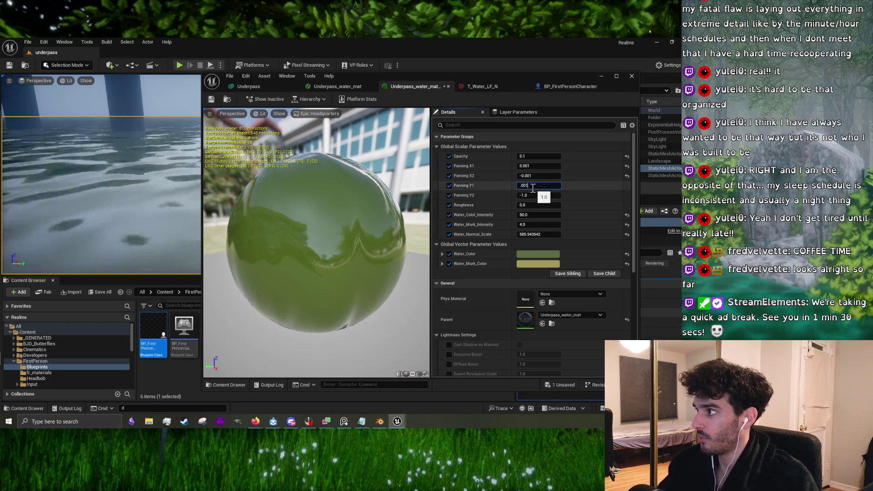
click(533, 196)
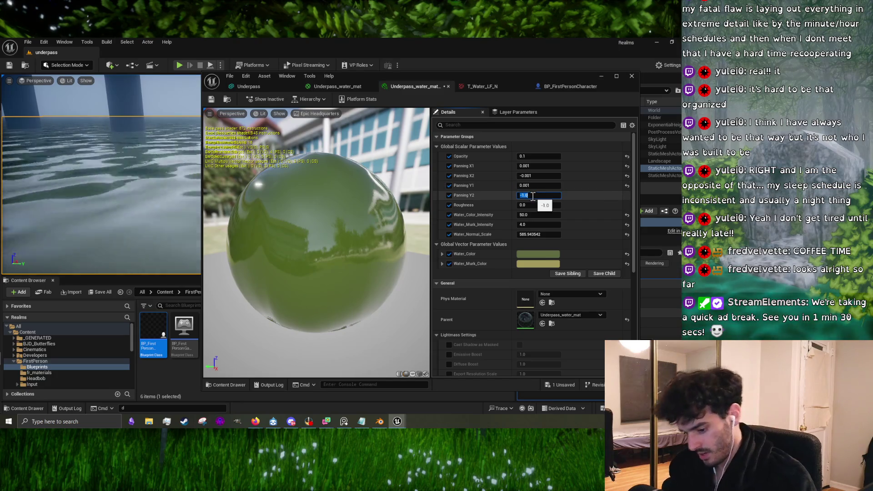
text(-0.001)
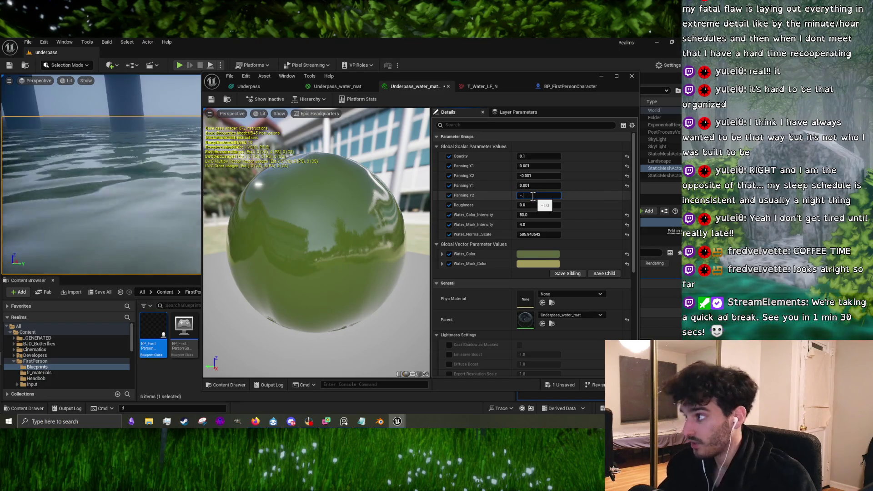
key(Return)
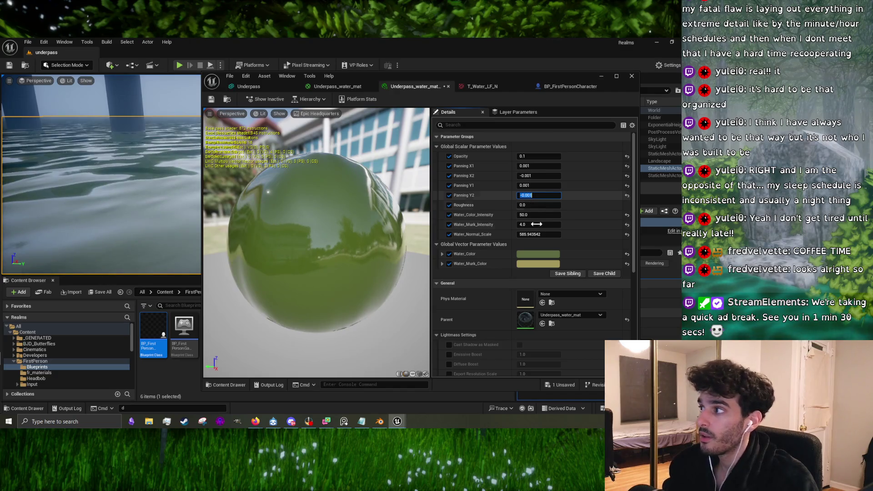
click(231, 194)
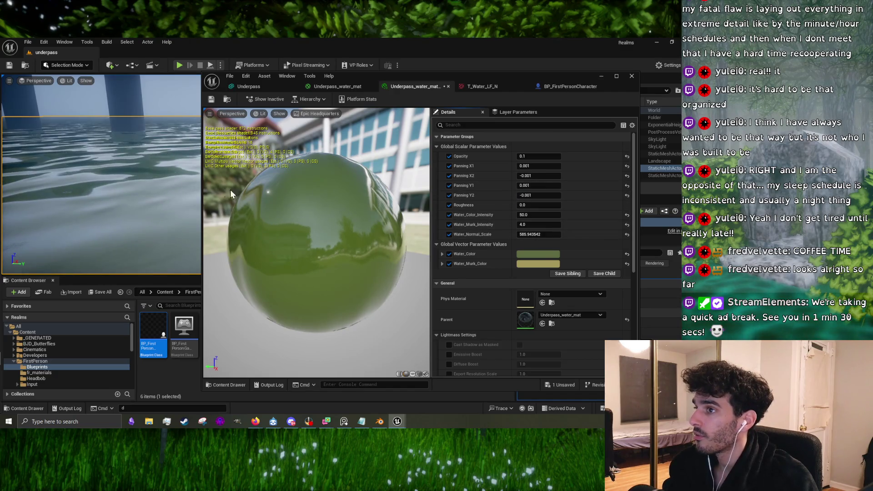
scroll(231, 194, down, 2)
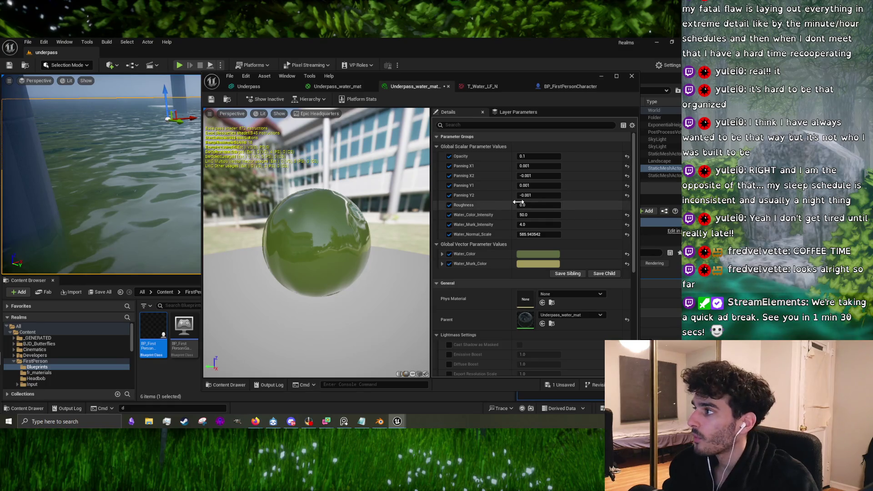
- Correct the panning values to 0.01, -0.01, 0.01 and -0.01, then view the water in the level
click(534, 195)
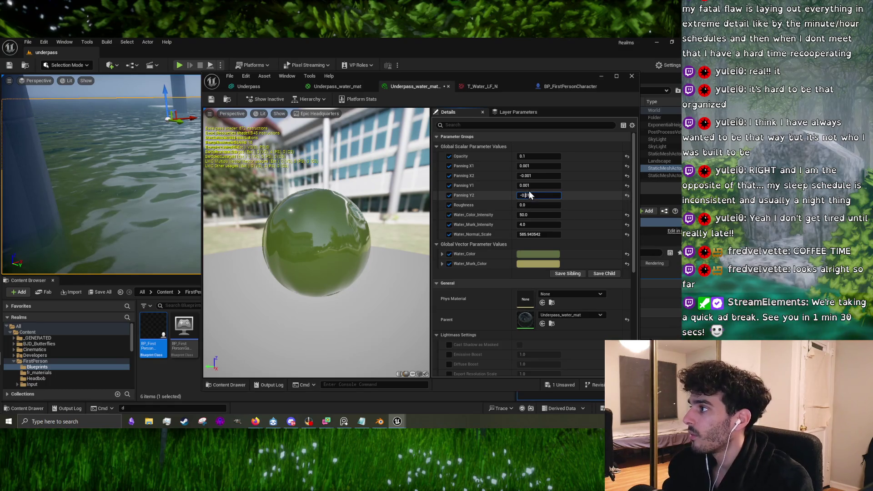
click(527, 185)
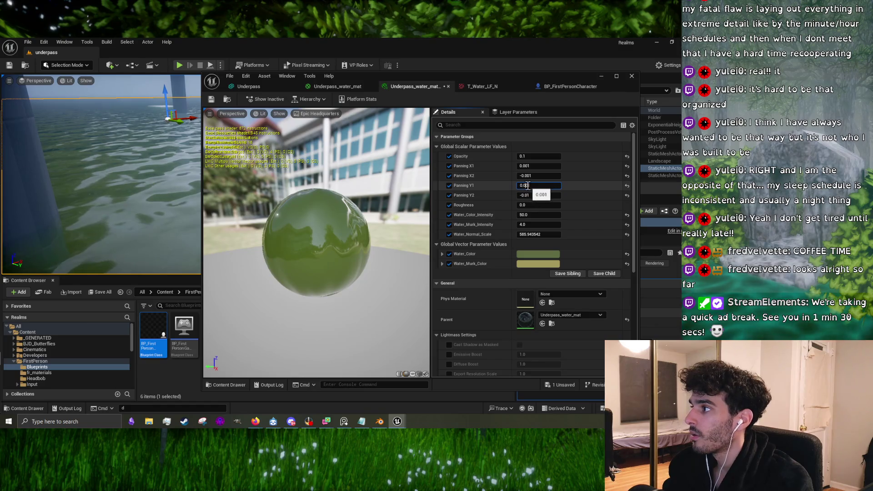
click(530, 175)
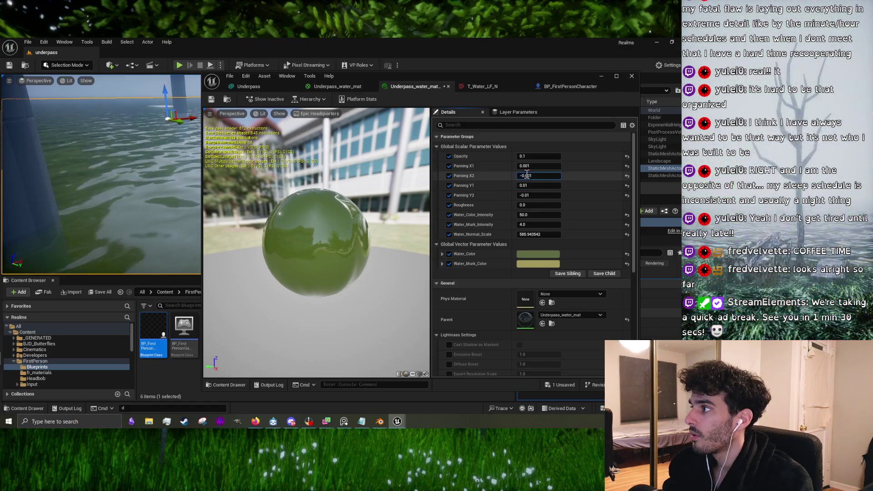
click(525, 166)
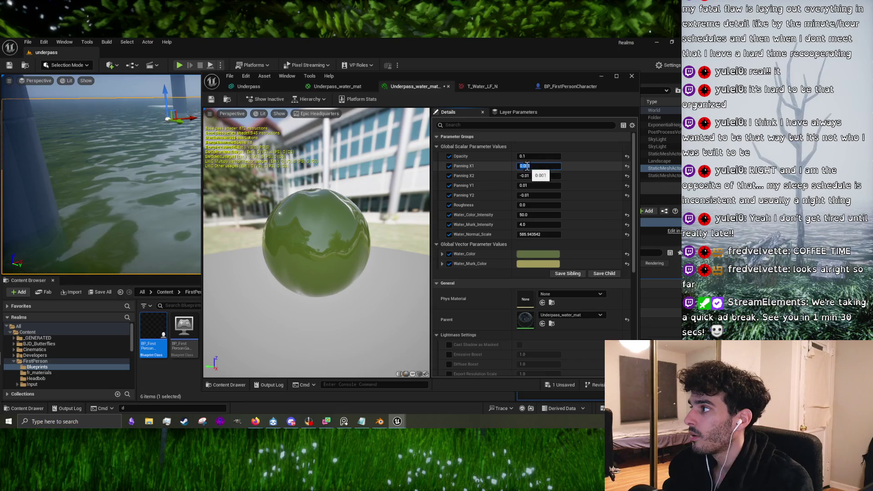
click(534, 167)
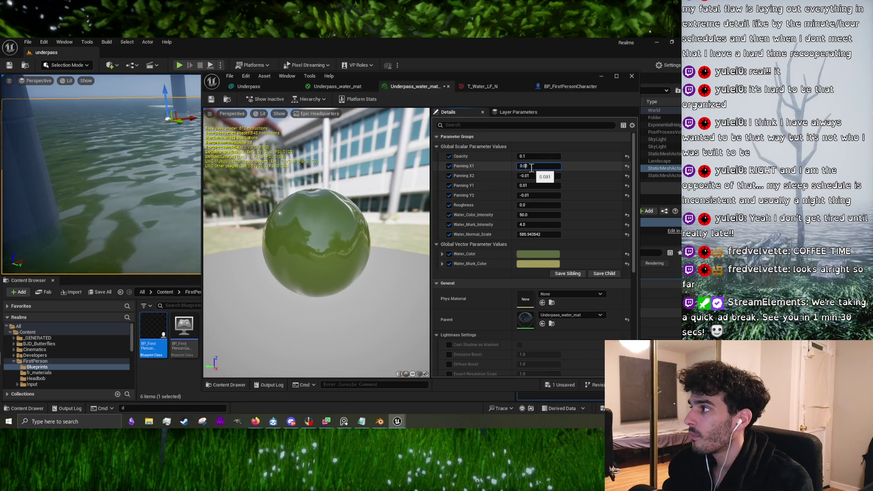
text(1)
key(Return)
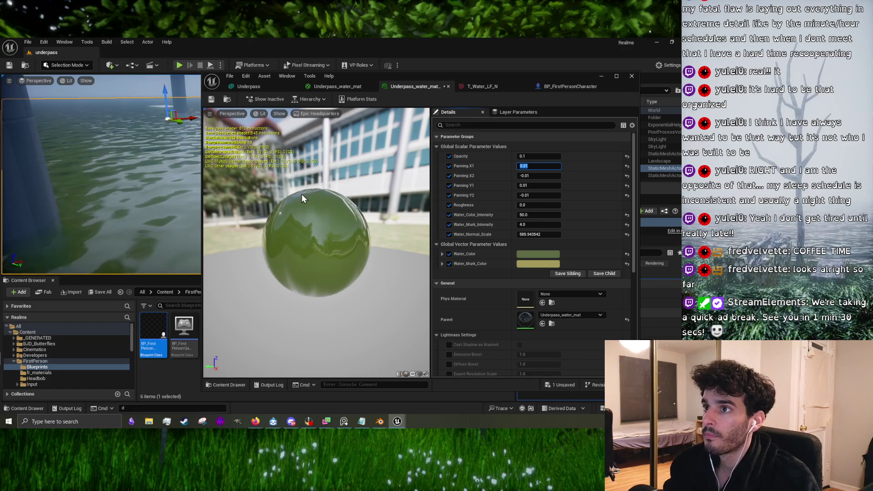
drag(105, 182, 119, 172)
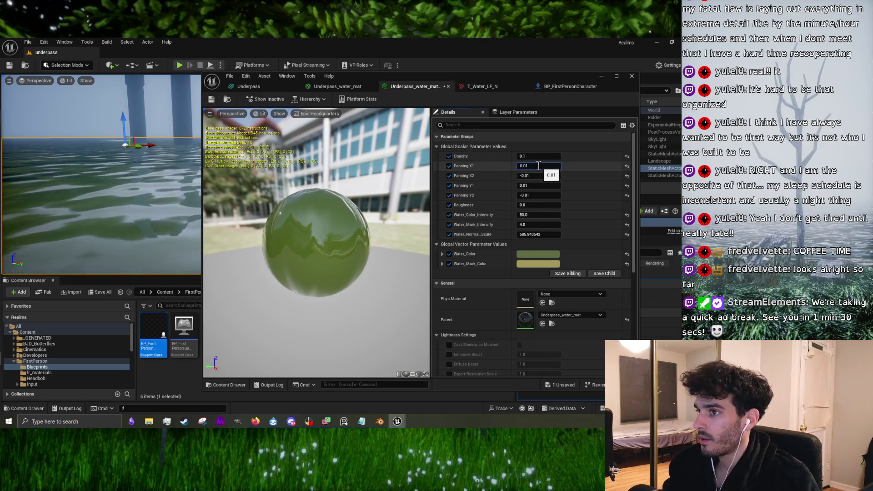
click(601, 76)
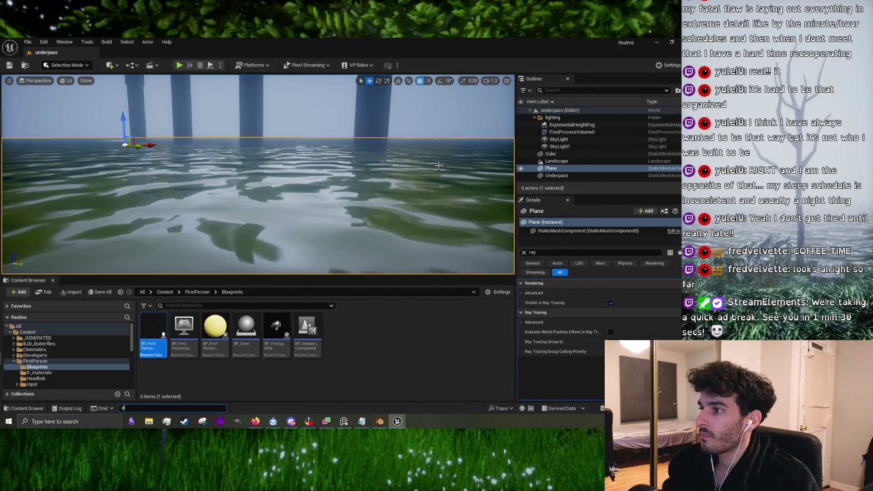
- Inspect the water near the pillars and increase the Water_Normal_Scale value
mouse_move(438, 165)
mouse_down()
mouse_move(438, 200)
mouse_move(438, 100)
mouse_move(438, 132)
mouse_up()
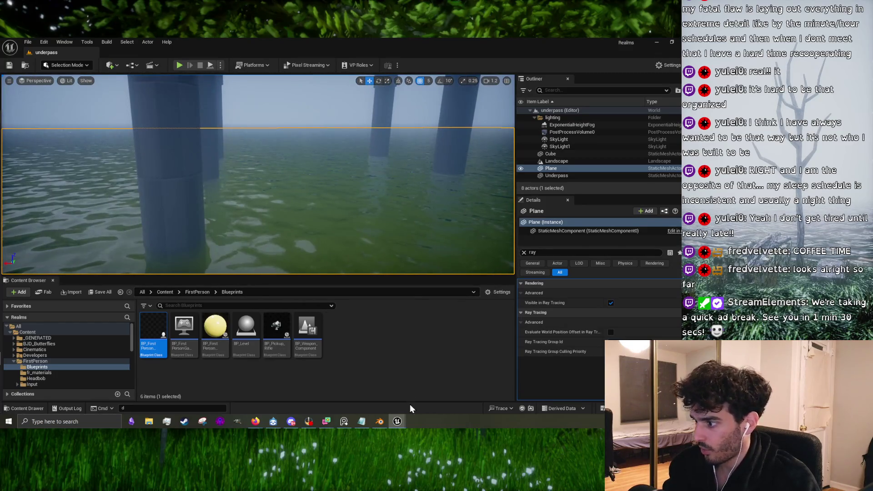
mouse_move(403, 421)
click(424, 399)
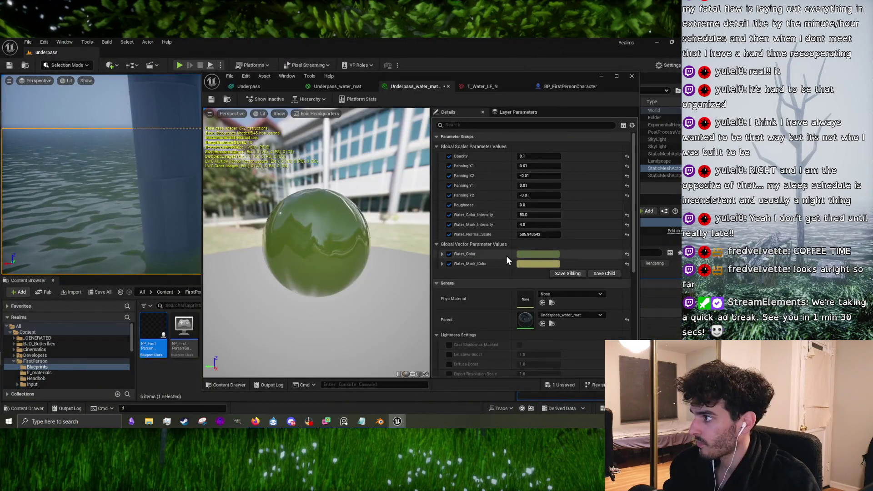
drag(137, 205, 182, 205)
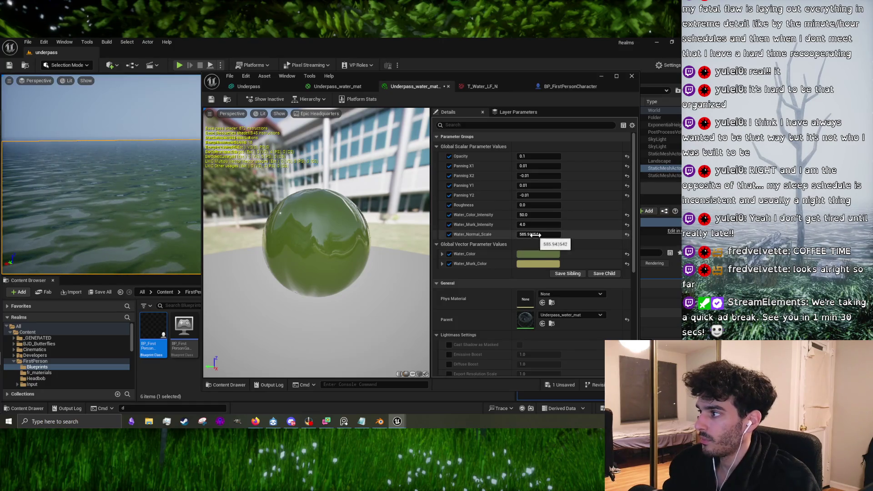
drag(535, 235, 562, 235)
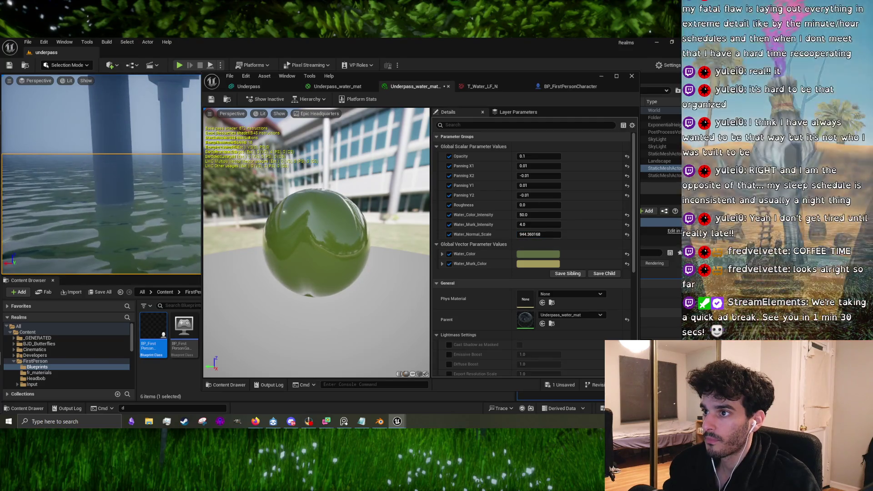
- Set Panning X1 and Y1 to 0.005 and Panning X2 and Y2 to -0.005
click(540, 195)
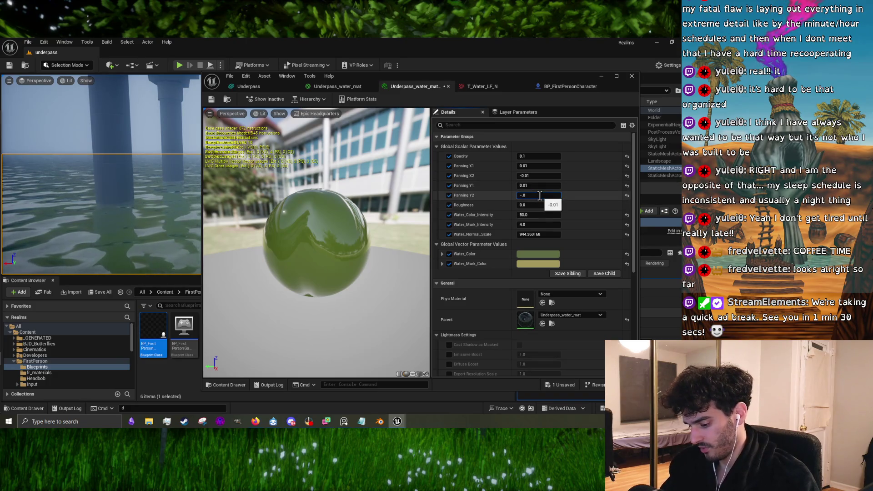
text(05)
key(Return)
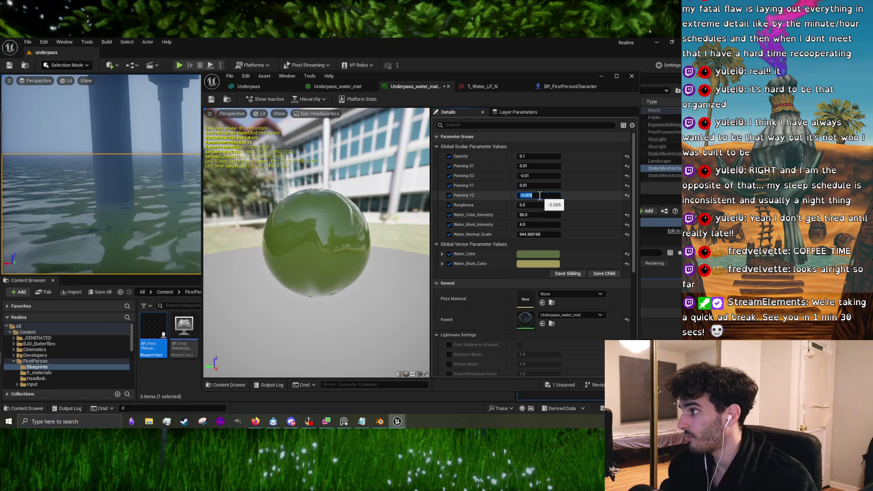
click(540, 186)
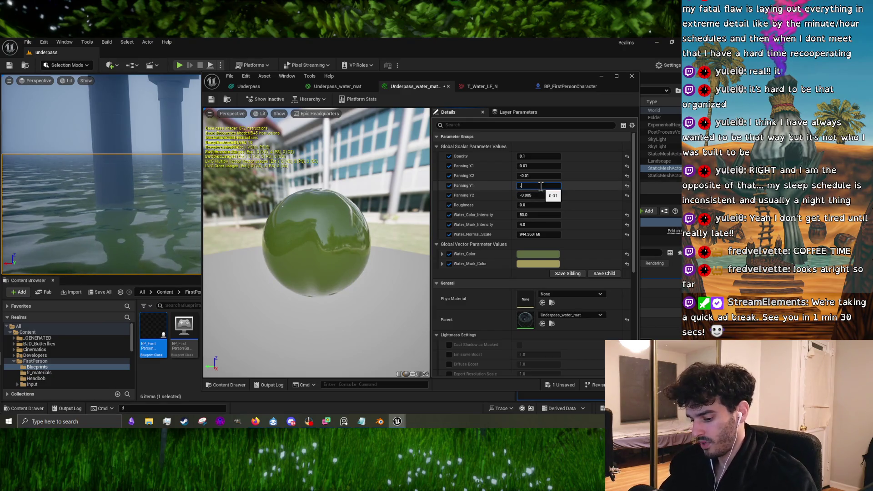
text(0.005)
key(Return)
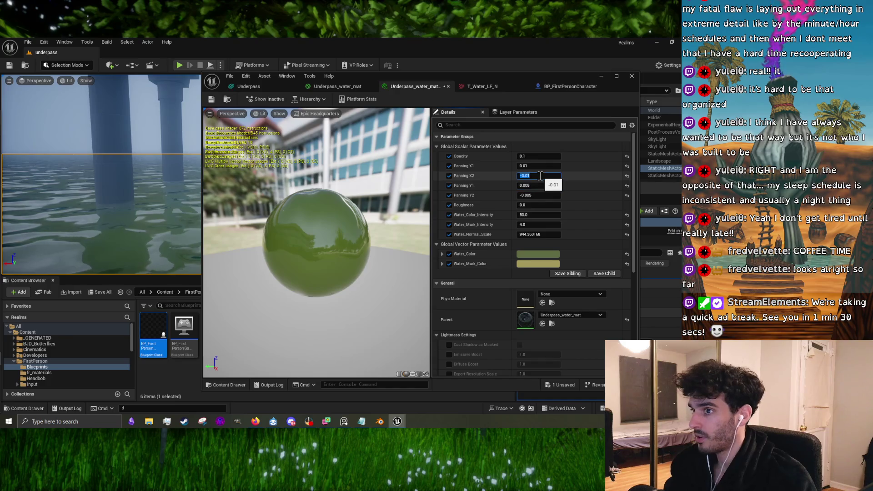
text(05)
key(Return)
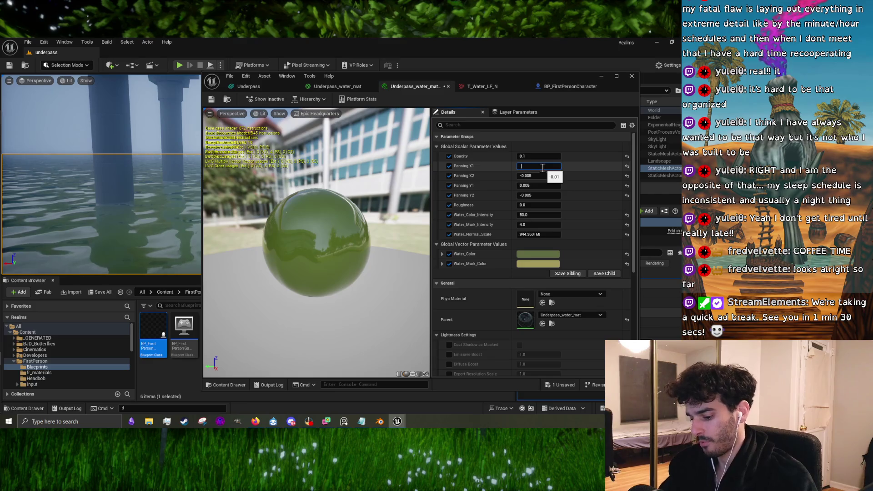
text(0.005)
key(Return)
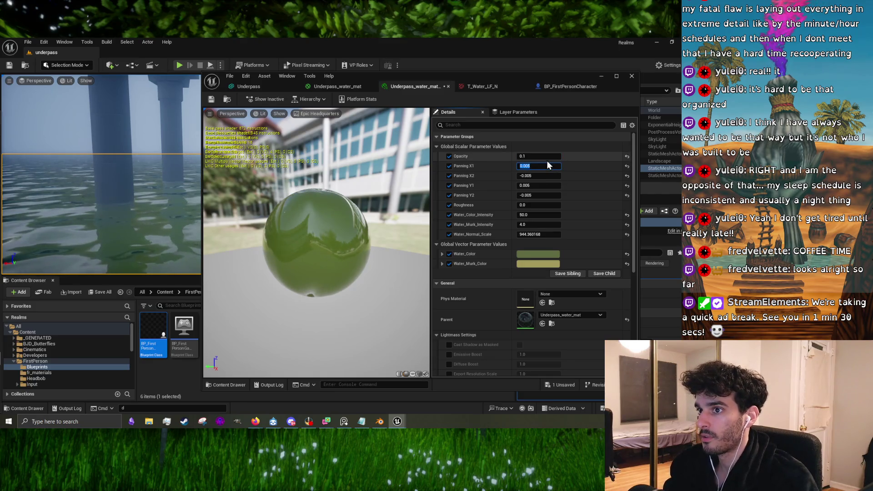
key(alt+Tab)
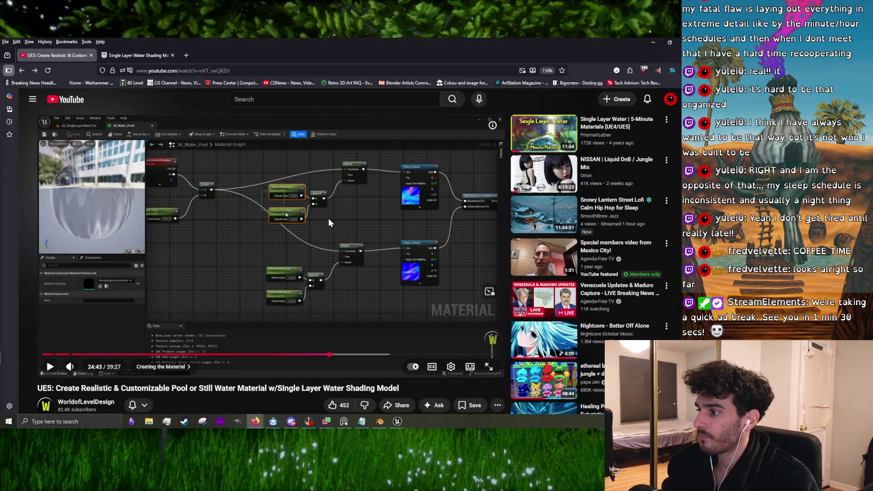
- Play the tutorial on to 25:26 in Creating the Material, then pause it
click(328, 219)
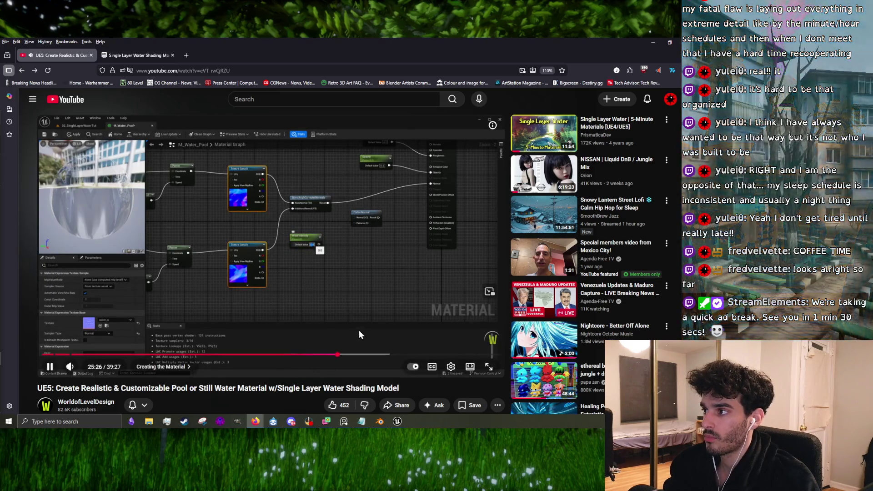
click(368, 292)
- Return to the maximized editor and open the Underpass_water_mat graph at the material output node
click(647, 41)
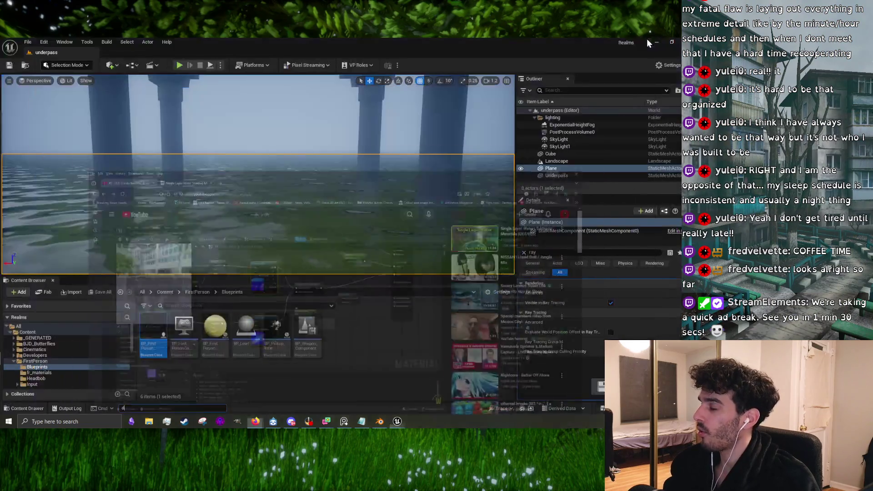
mouse_move(396, 419)
click(429, 397)
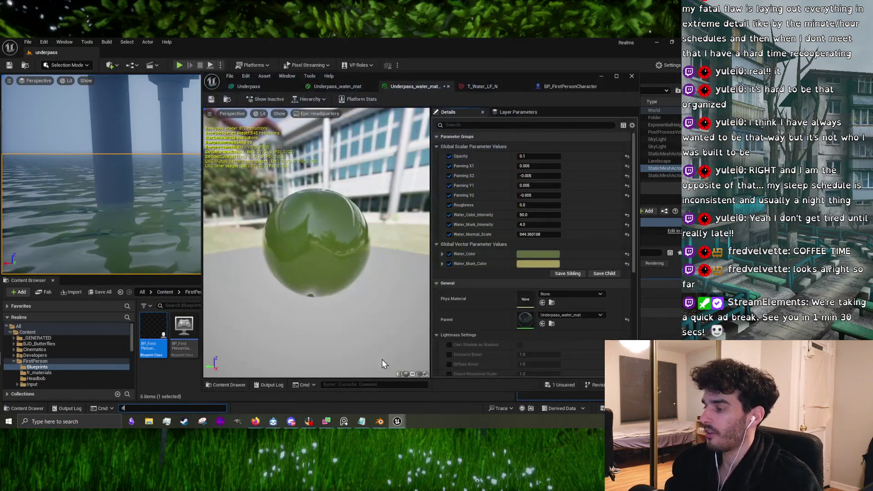
click(620, 76)
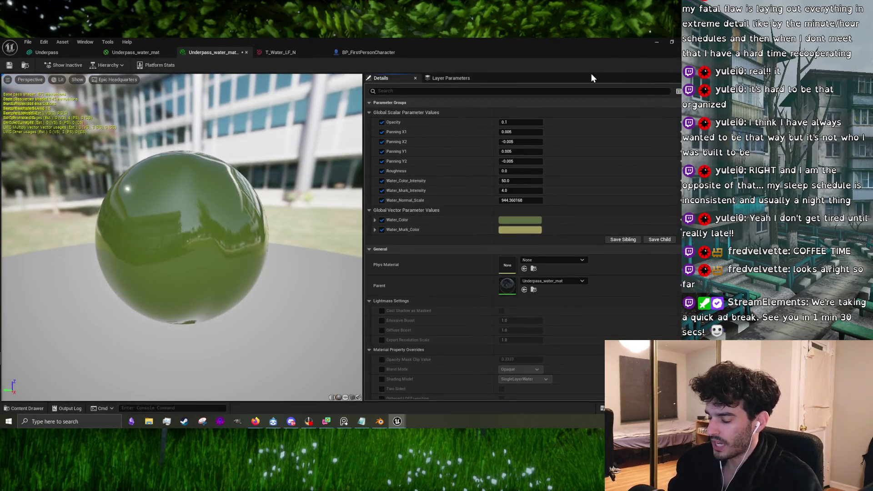
click(161, 53)
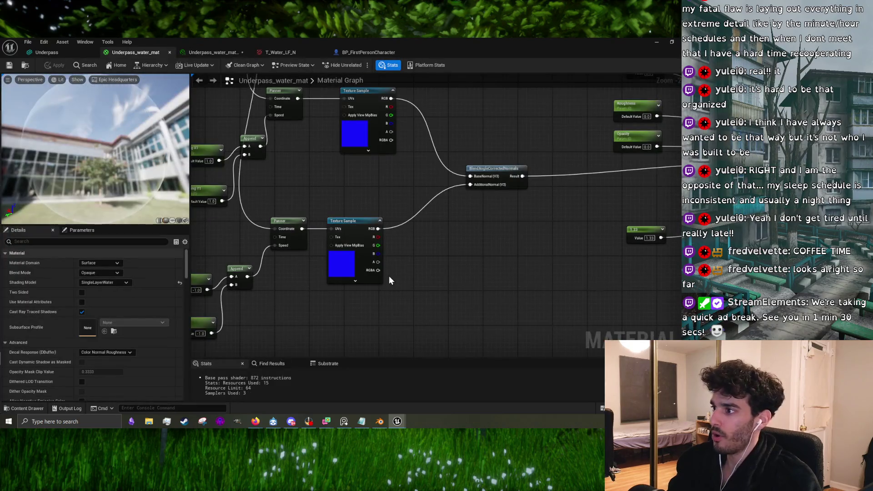
mouse_move(402, 214)
mouse_down()
mouse_move(498, 251)
mouse_move(424, 259)
mouse_move(509, 188)
mouse_up()
scroll(489, 163, up, 2)
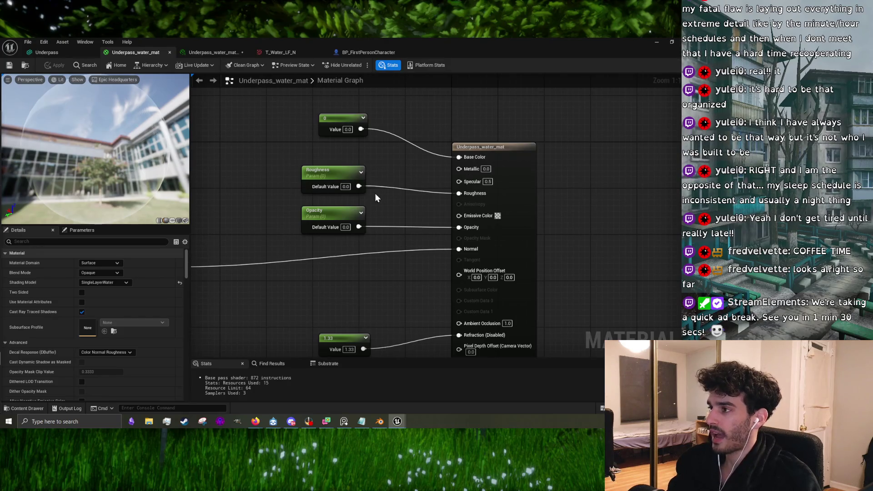
- Add a constant converted to the Specy parameter, wire it into Specular, and apply the material
mouse_move(345, 215)
mouse_down()
mouse_move(326, 236)
mouse_move(310, 226)
mouse_up()
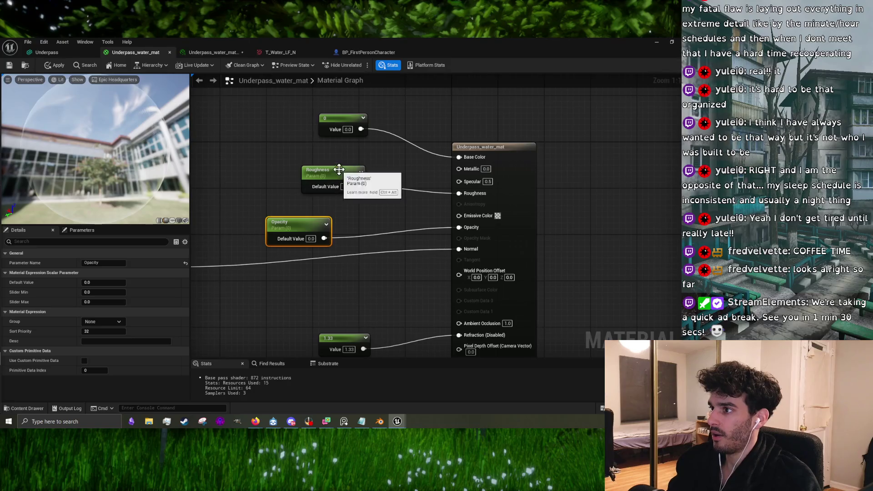
drag(341, 172, 306, 190)
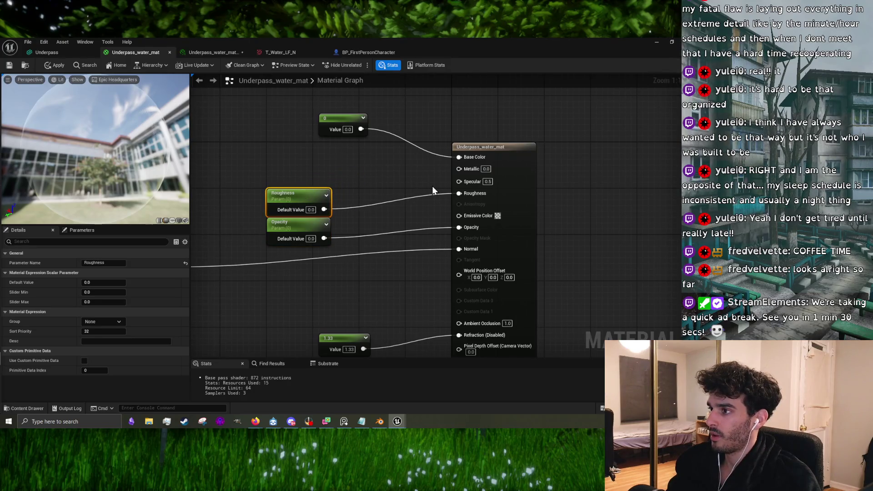
click(416, 184)
click(318, 172)
drag(342, 180, 287, 171)
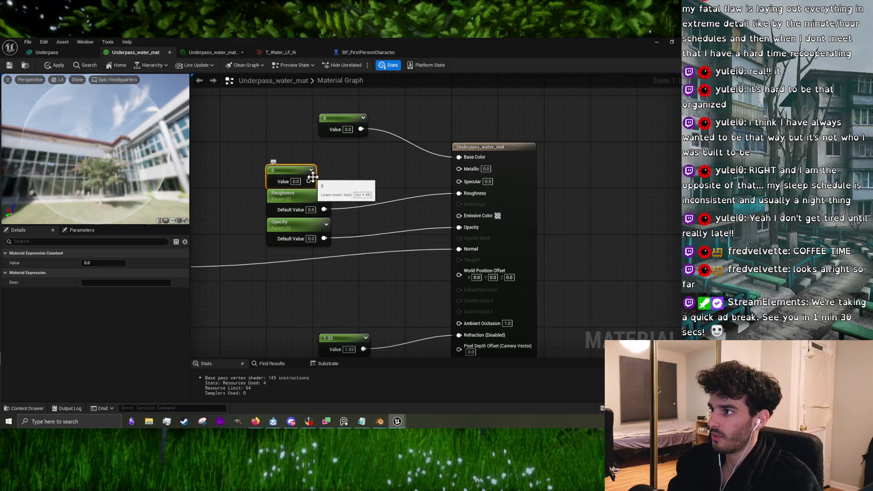
right_click(308, 174)
click(331, 197)
text(Specu)
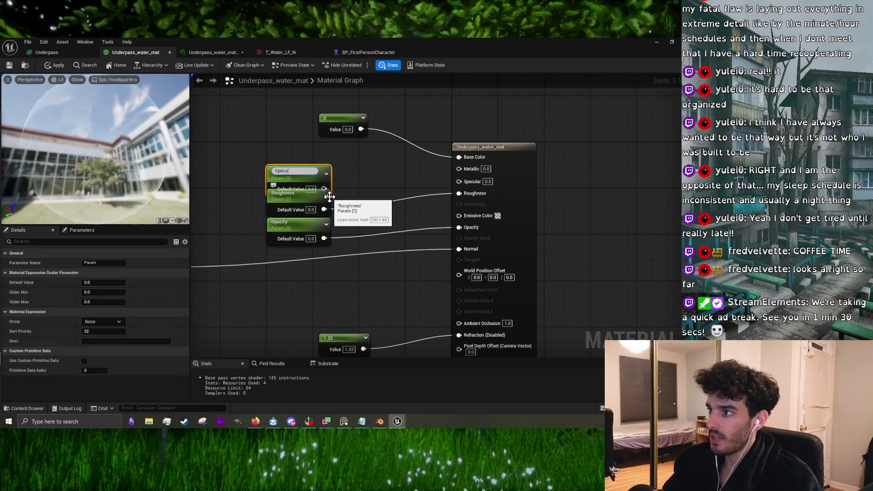
text(y)
key(Return)
mouse_move(324, 187)
mouse_down()
mouse_move(460, 194)
mouse_move(463, 182)
mouse_up()
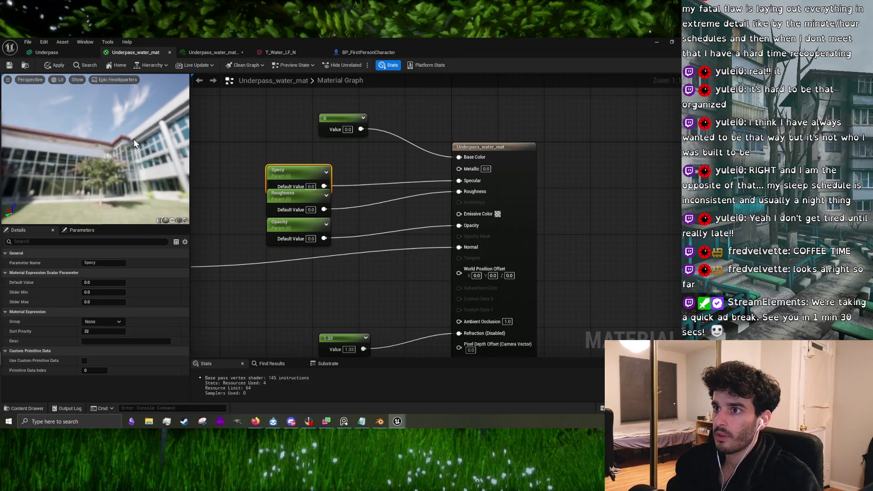
click(59, 65)
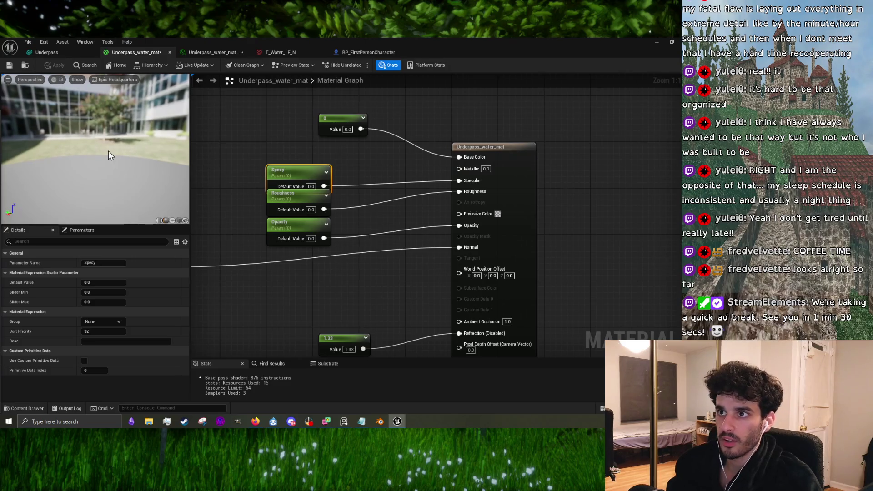
- Check the result in the preview and the level, then return to the material instance
drag(108, 151, 111, 131)
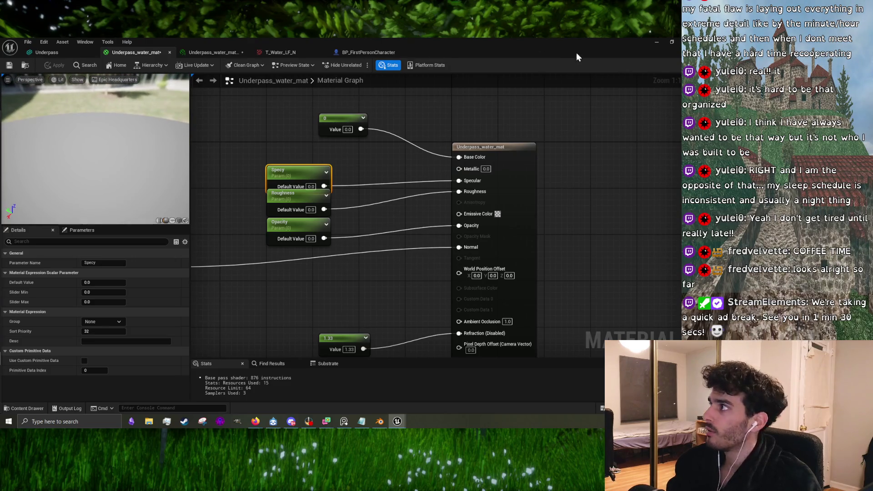
click(671, 44)
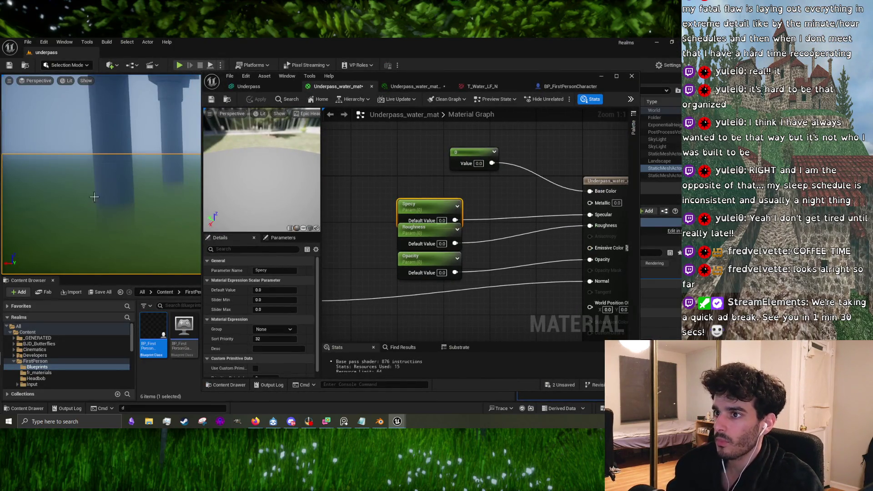
mouse_move(94, 196)
mouse_down()
mouse_move(73, 189)
mouse_move(101, 191)
mouse_up()
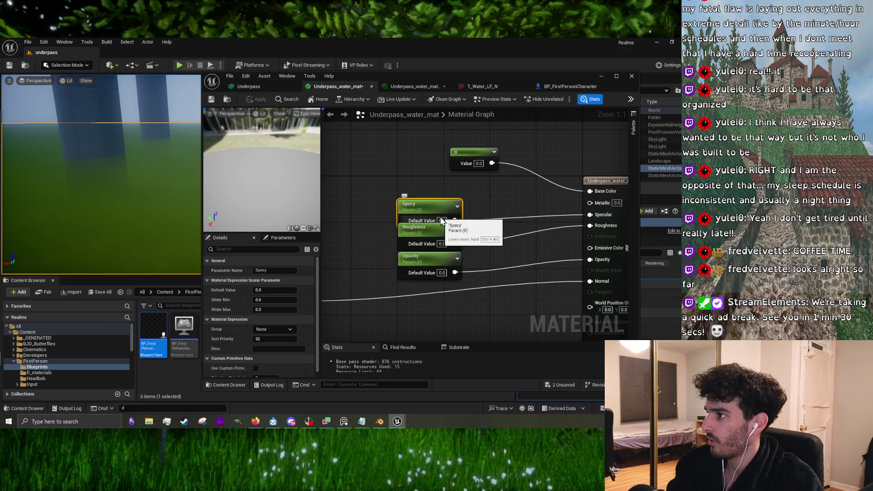
click(411, 86)
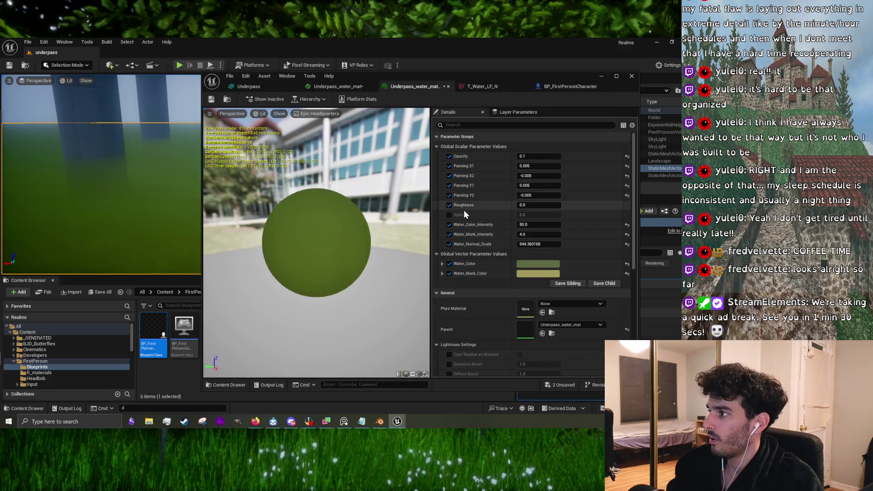
- Override Specy on the instance, trying 0.1 and 0.01 before settling on 1
click(449, 214)
mouse_move(522, 215)
mouse_down()
mouse_move(532, 215)
mouse_move(521, 215)
mouse_up()
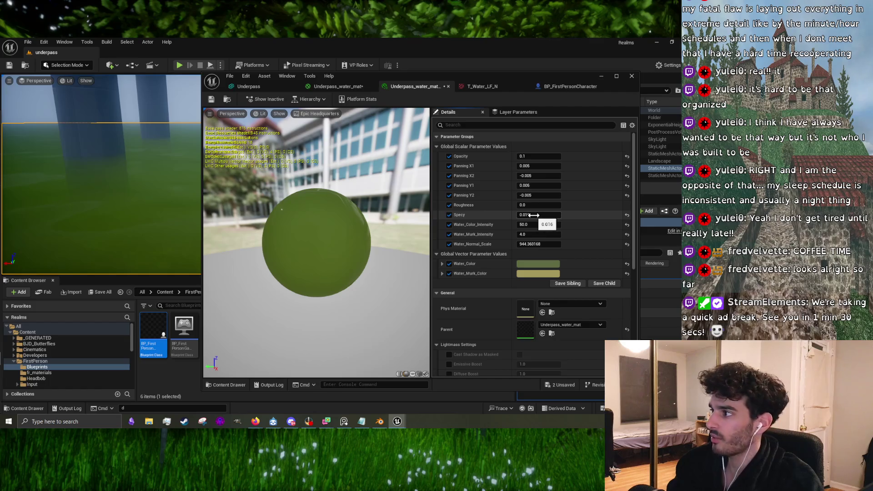
key(Return)
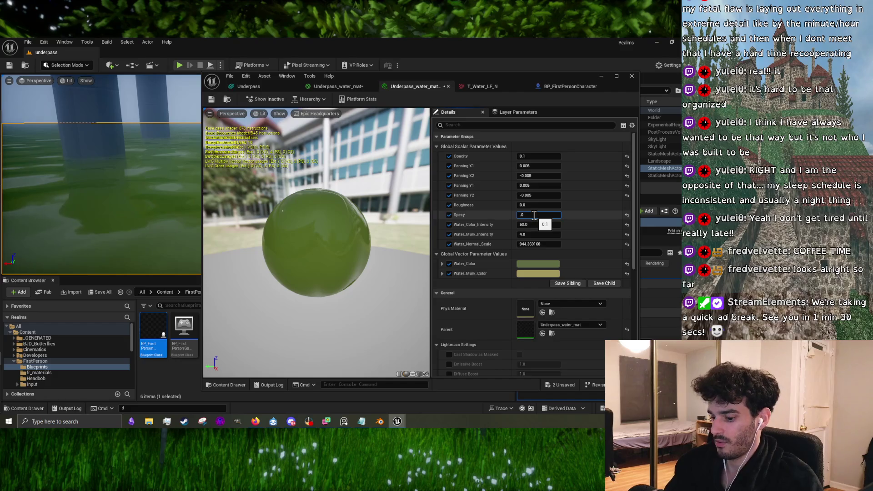
text(1)
key(Return)
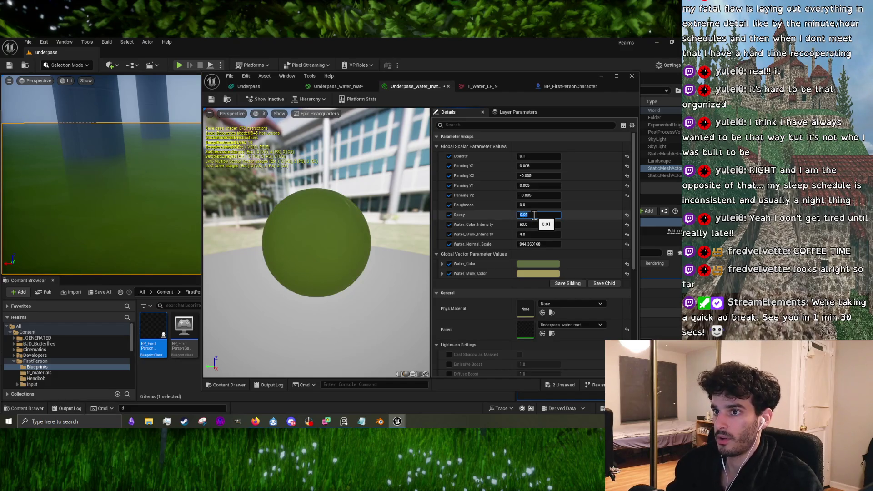
text(1)
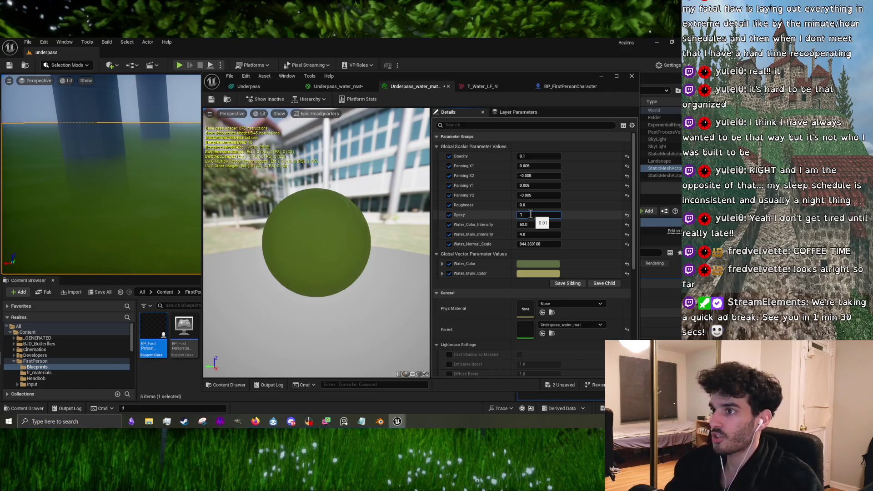
key(Return)
- Add a FlattenNormal node to the water material graph beside the Opacity node
click(347, 86)
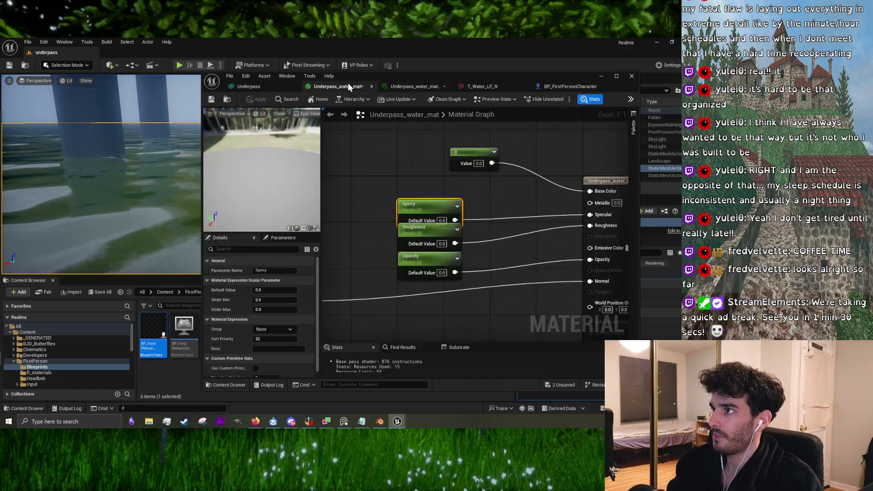
scroll(471, 245, down, 2)
click(445, 244)
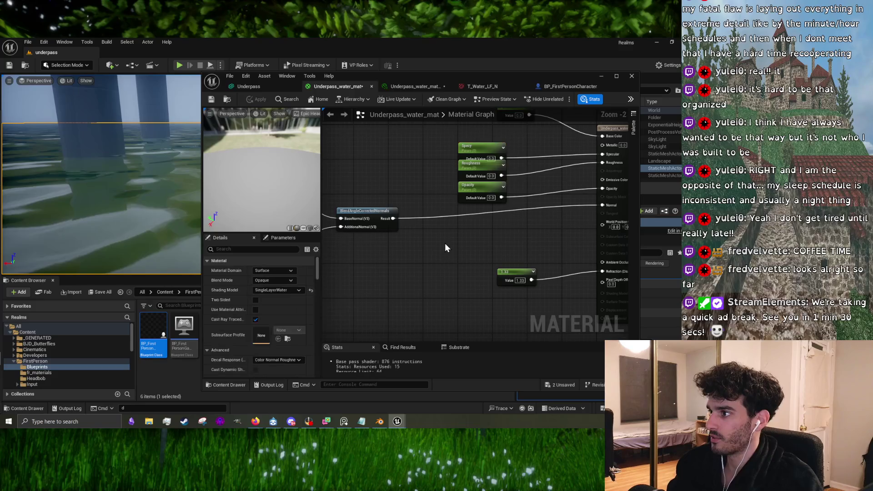
right_click(438, 259)
text(fl)
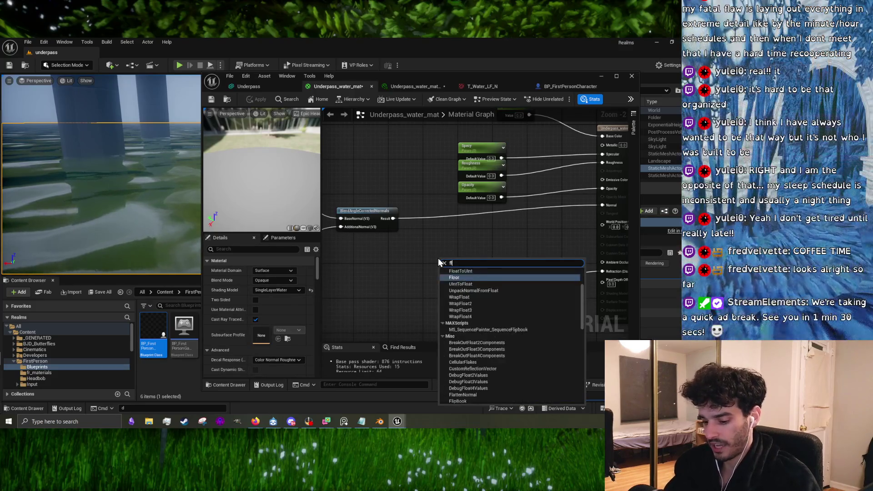
text(atten)
key(Escape)
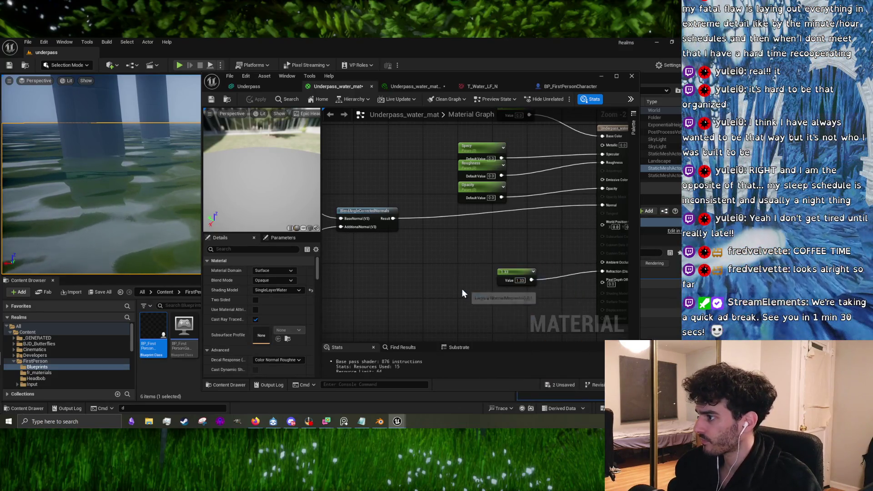
drag(470, 269, 488, 234)
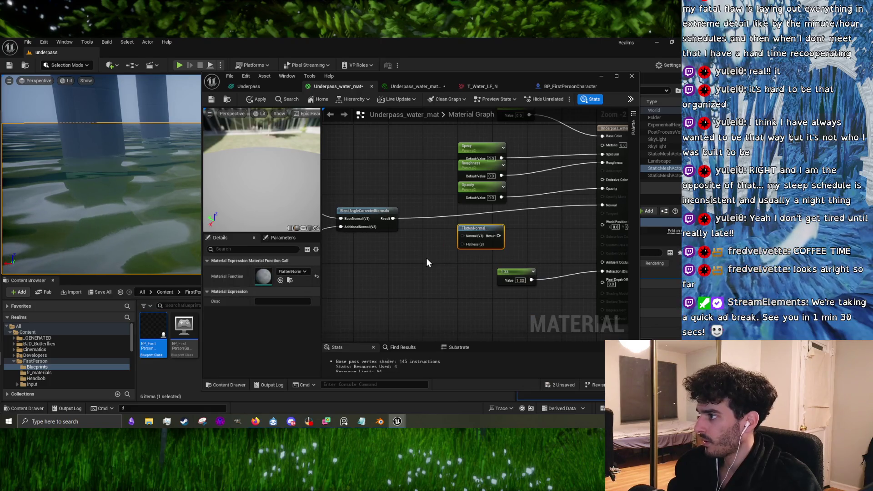
- Wire a Wave_Flatness parameter and the blended normals into FlattenNormal, then apply the material
click(380, 281)
right_click(398, 286)
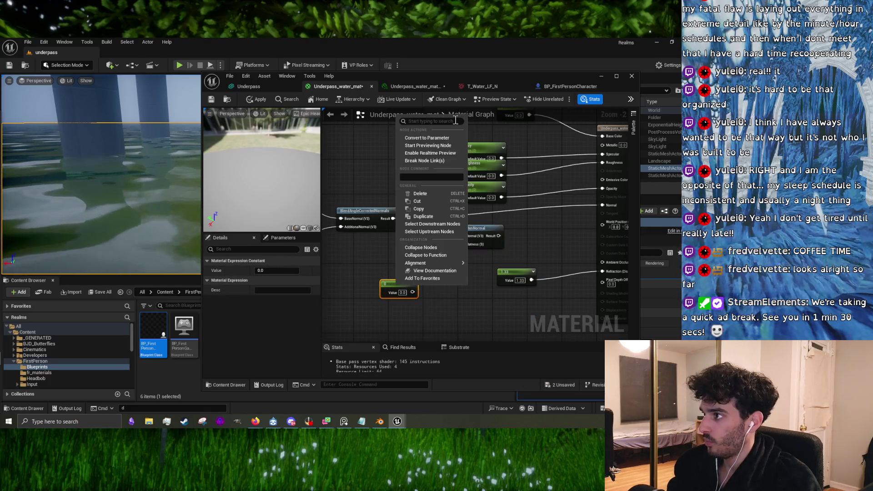
click(443, 138)
text(W)
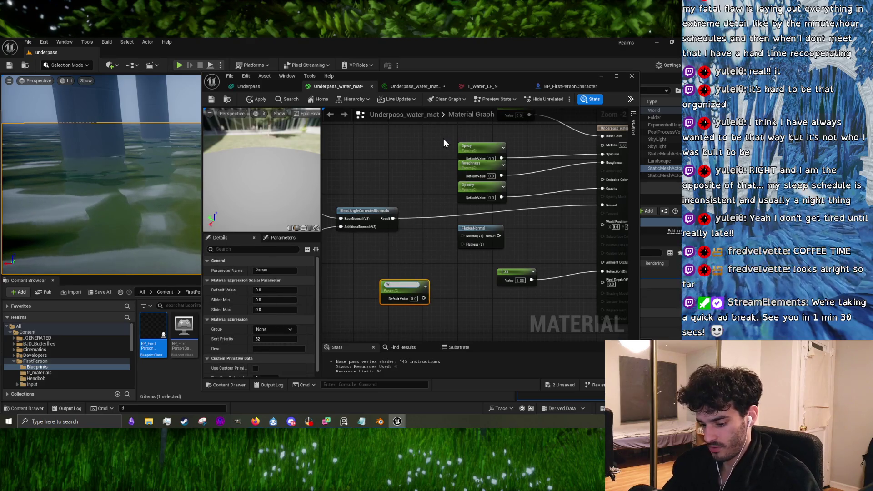
text(ave_Fla)
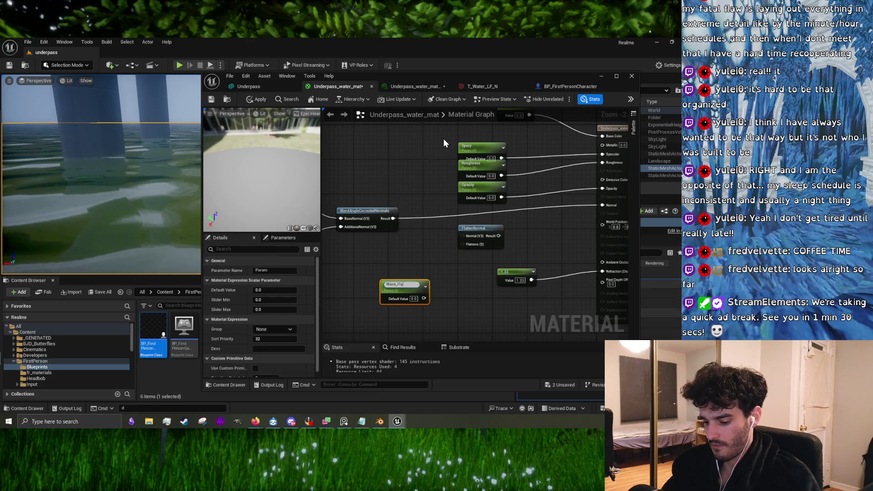
text(tness)
key(Return)
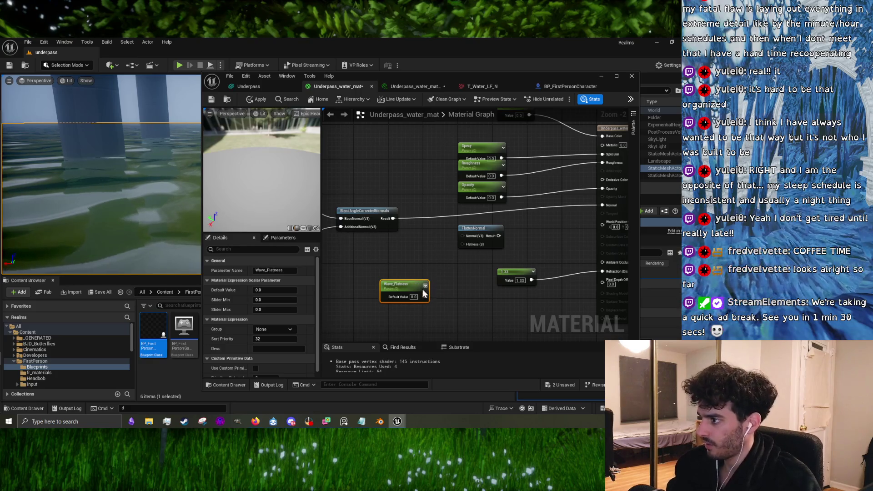
drag(424, 296, 463, 246)
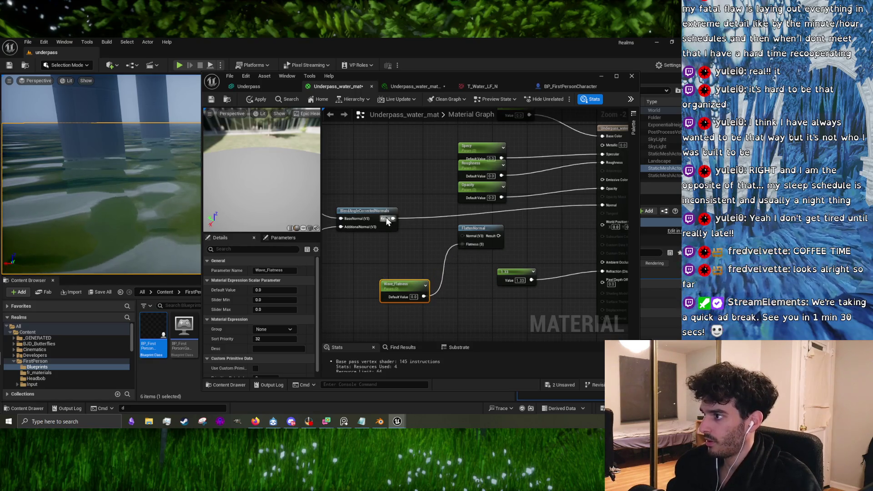
drag(386, 220, 463, 236)
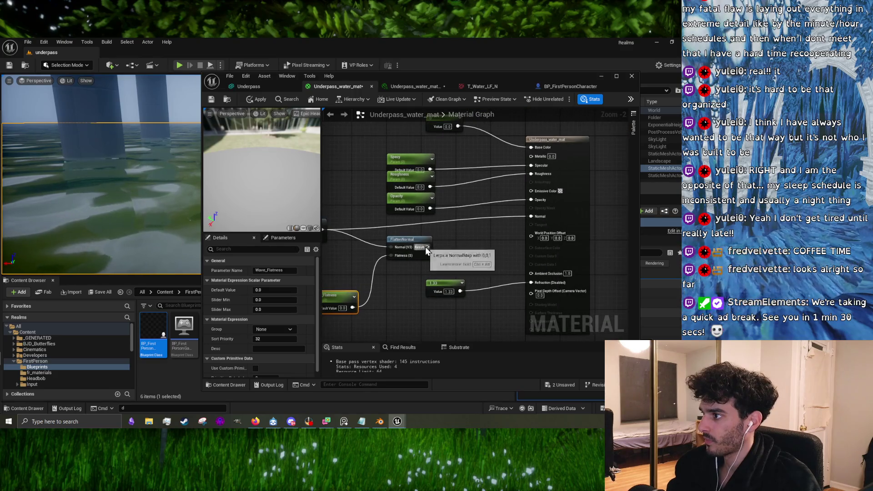
drag(391, 297, 446, 271)
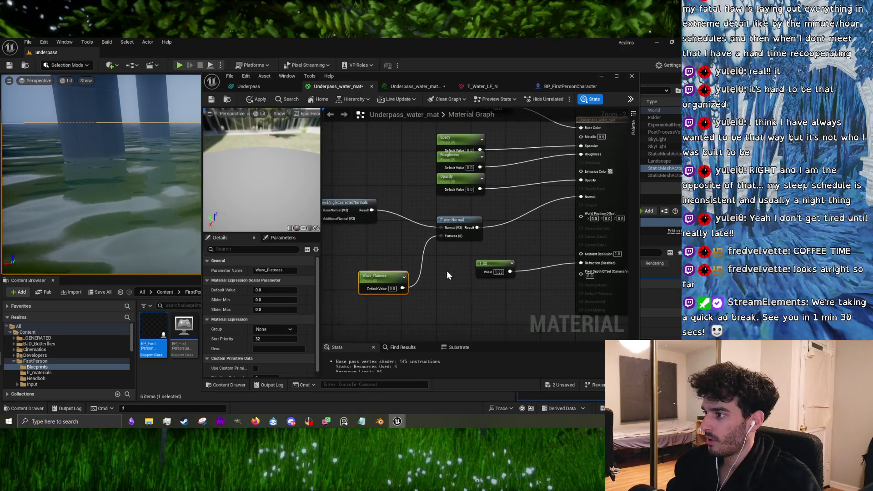
click(215, 102)
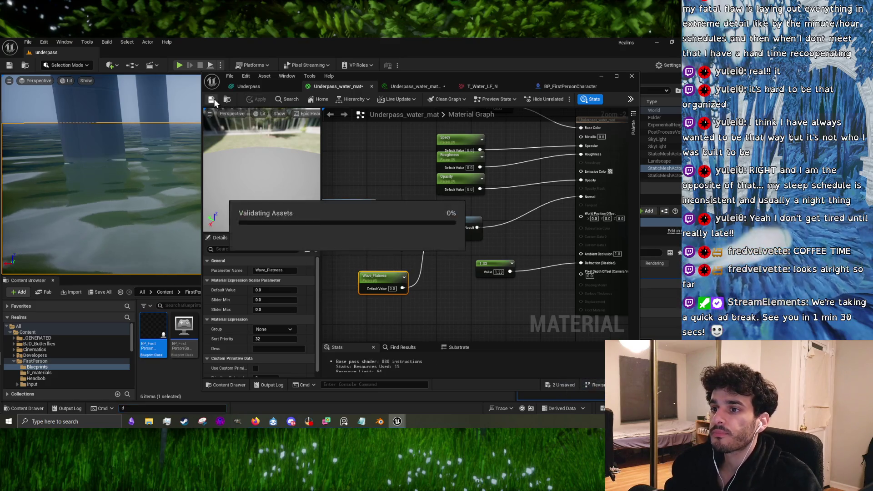
- Enable the Wave_Flatness override on the instance and test higher values against the pillars
click(426, 88)
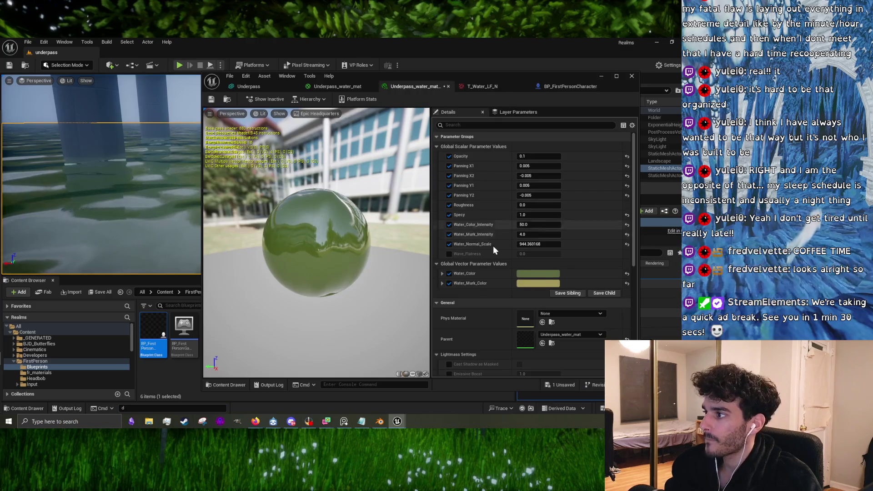
click(448, 254)
drag(537, 254, 566, 254)
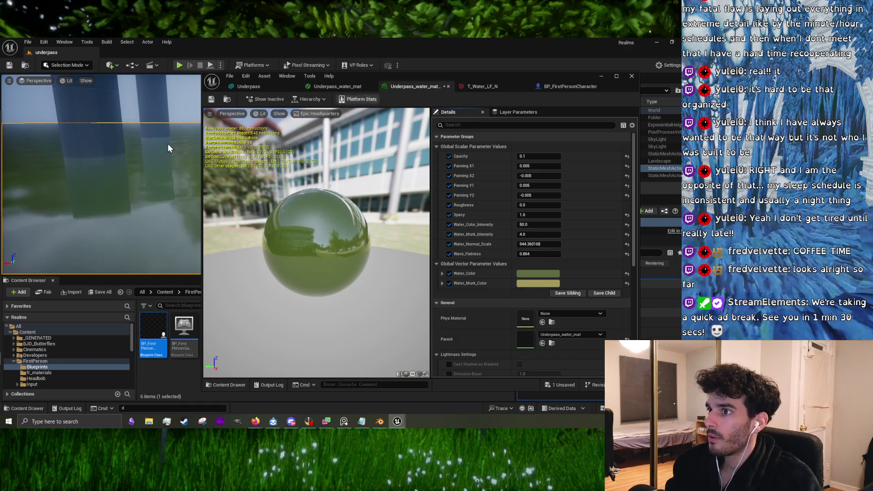
drag(169, 145, 205, 148)
mouse_move(100, 173)
mouse_down()
mouse_move(79, 173)
mouse_move(100, 154)
mouse_move(78, 177)
mouse_up()
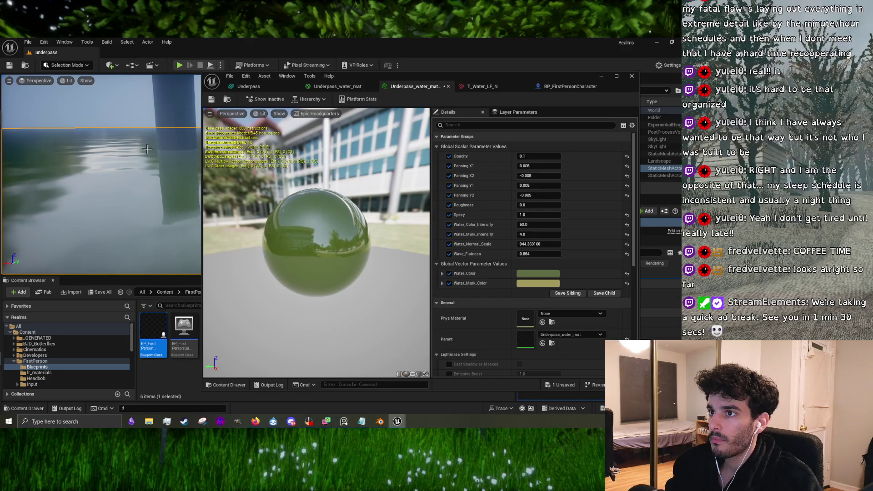
mouse_move(146, 149)
mouse_down()
mouse_move(127, 159)
mouse_move(118, 141)
mouse_move(148, 156)
mouse_up()
click(530, 254)
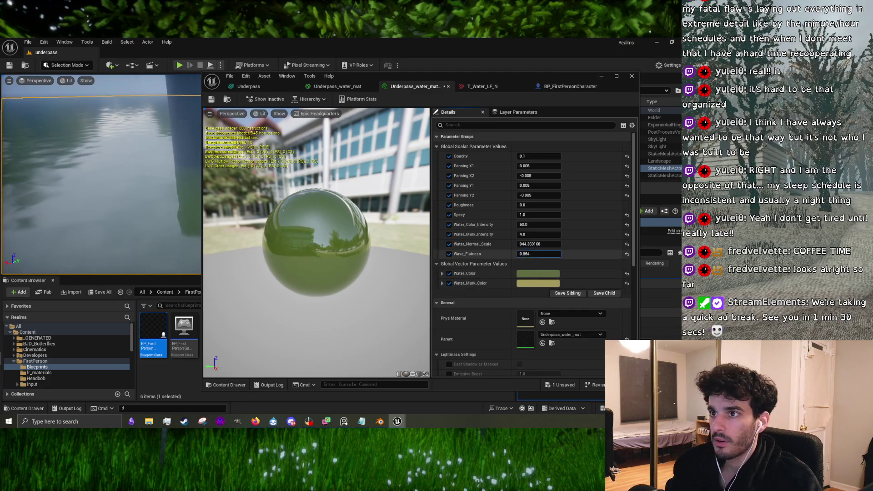
mouse_move(530, 253)
mouse_down()
mouse_move(559, 254)
mouse_move(535, 254)
mouse_up()
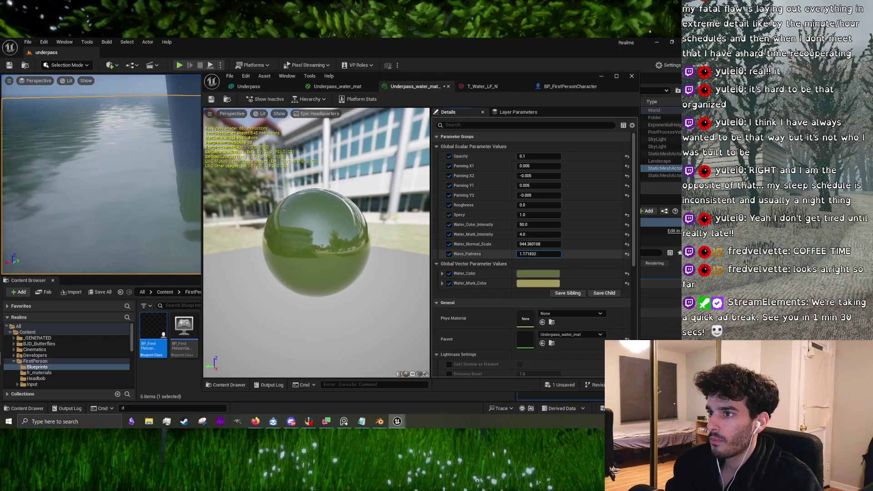
- Try Wave_Flatness at 0, 1, 1.1 and 0.9, settle on 0.99, and check the pillars
click(533, 254)
text(0)
key(Return)
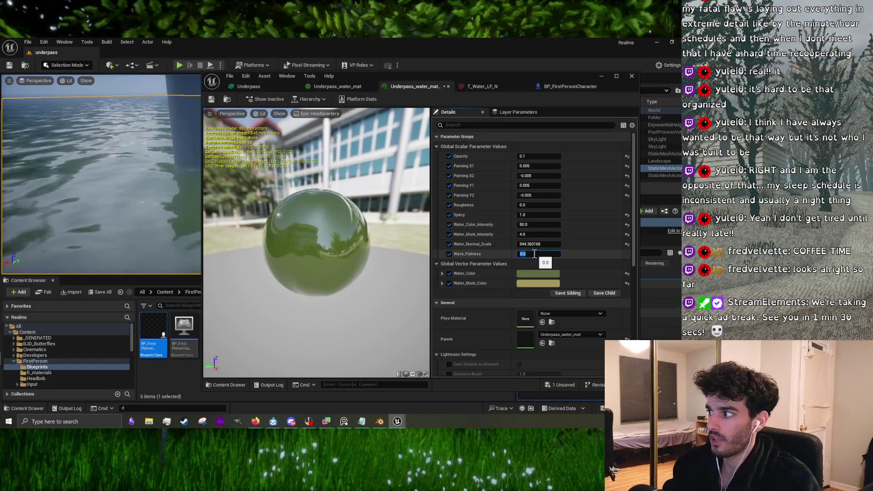
text(1)
key(Return)
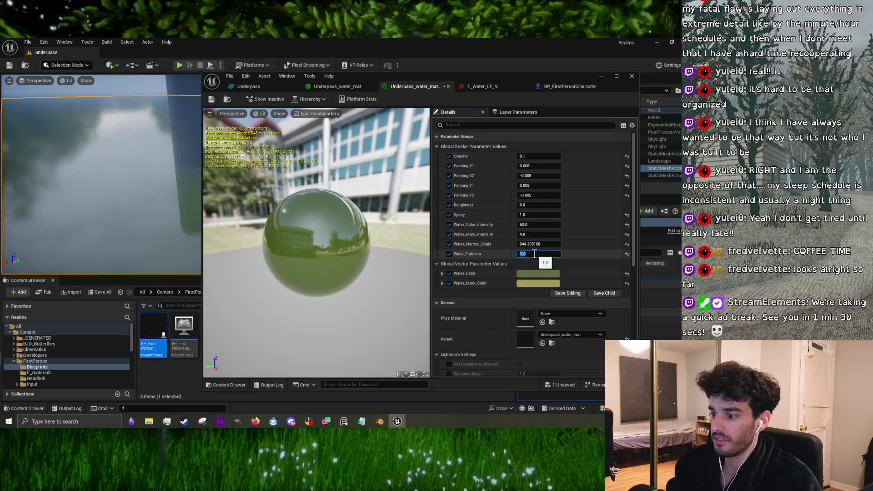
text(.1)
key(Return)
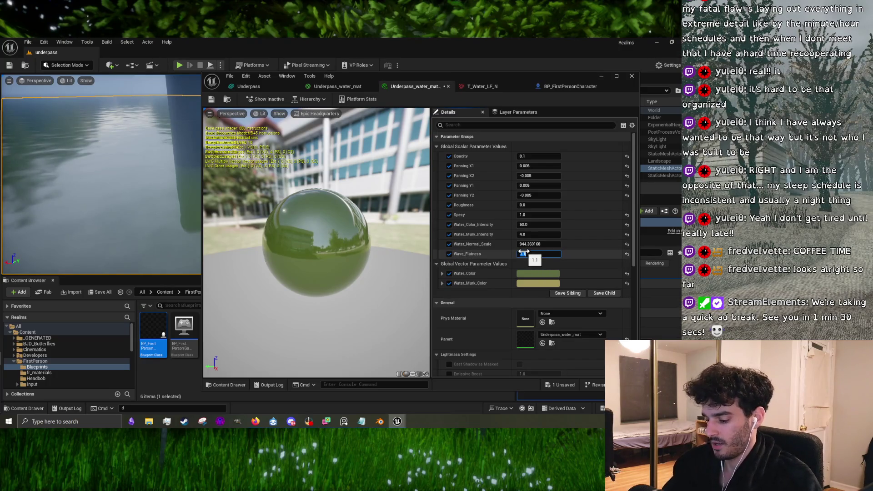
text(9)
key(Return)
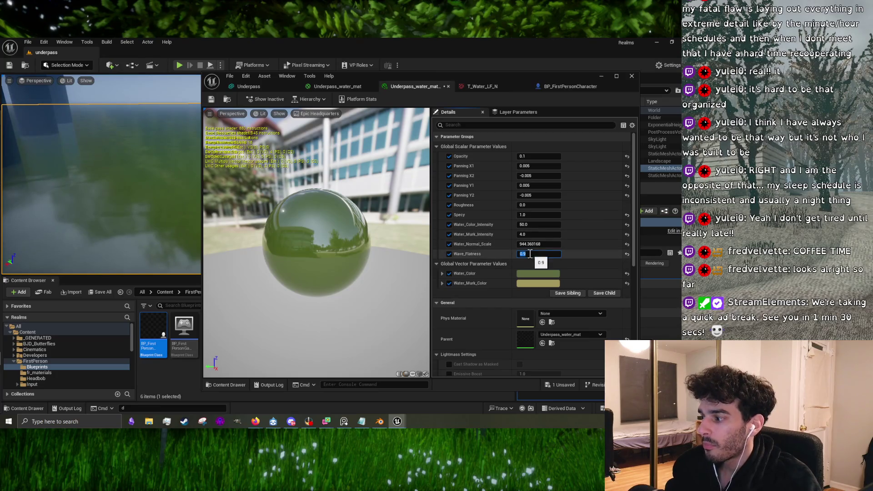
text(9)
key(Return)
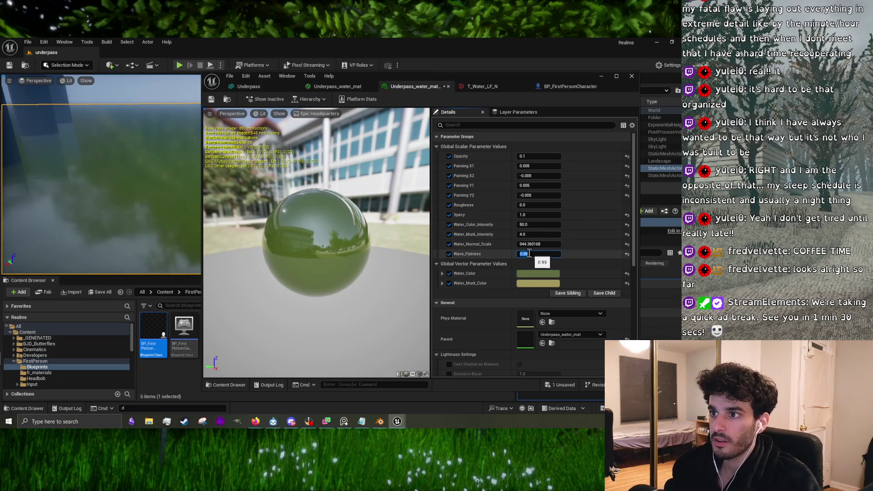
mouse_move(144, 236)
mouse_down()
mouse_move(155, 229)
mouse_move(162, 184)
mouse_up()
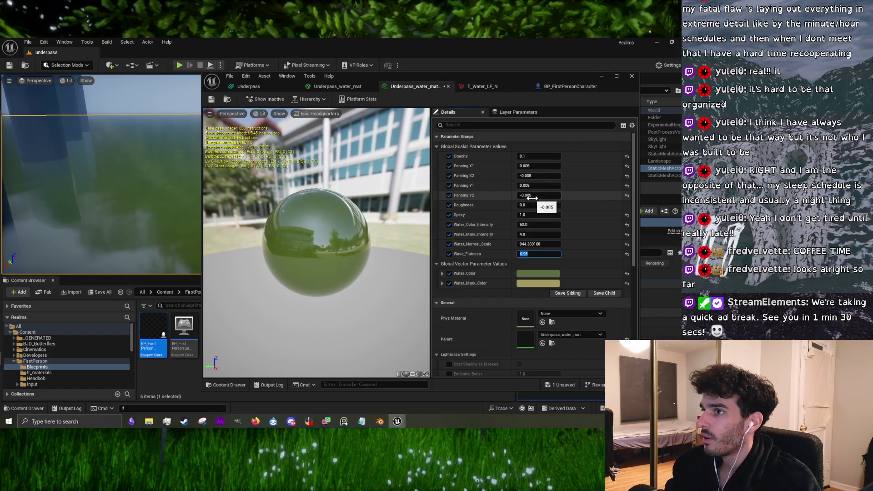
drag(137, 204, 139, 195)
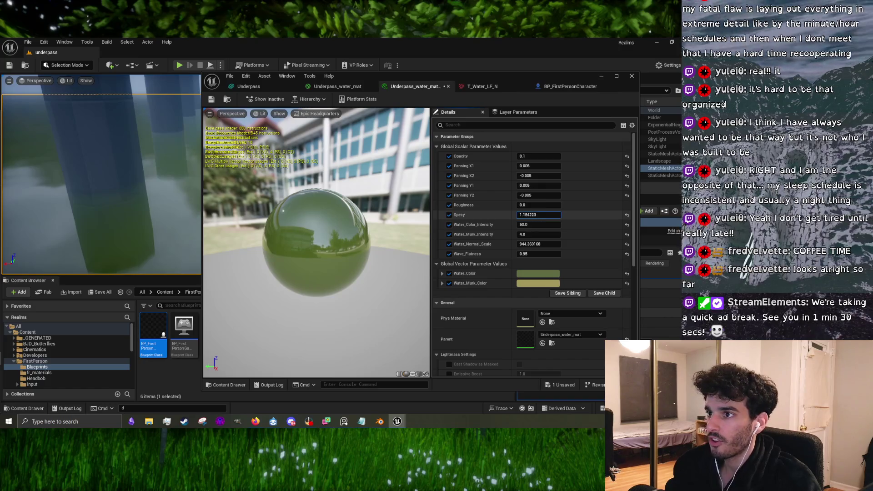
- Try Specy values of 0.416, about 0.08 and 0.05
click(539, 214)
text(1)
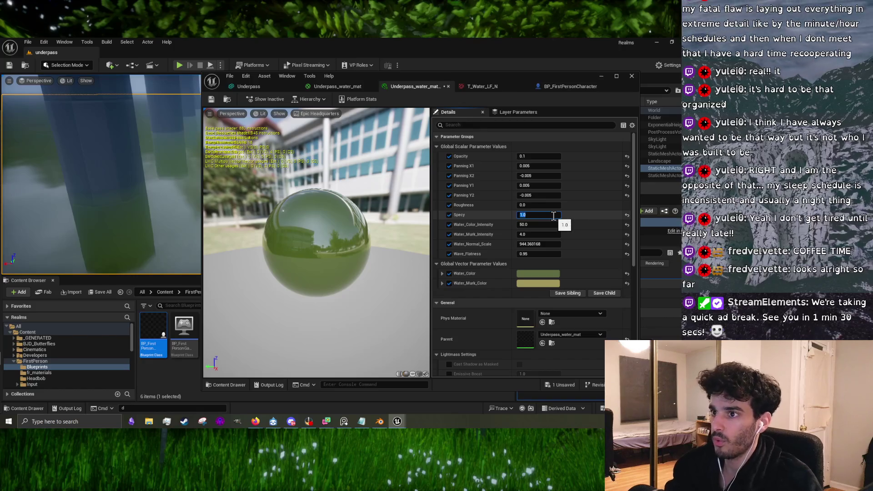
text(0.416)
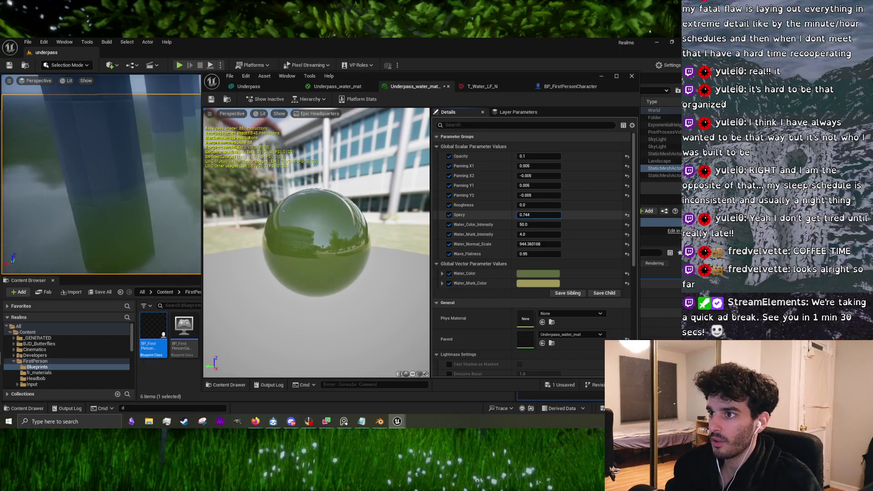
key(Return)
mouse_move(554, 215)
mouse_down()
mouse_move(543, 215)
mouse_move(562, 215)
mouse_move(554, 215)
mouse_up()
click(554, 214)
text(.0)
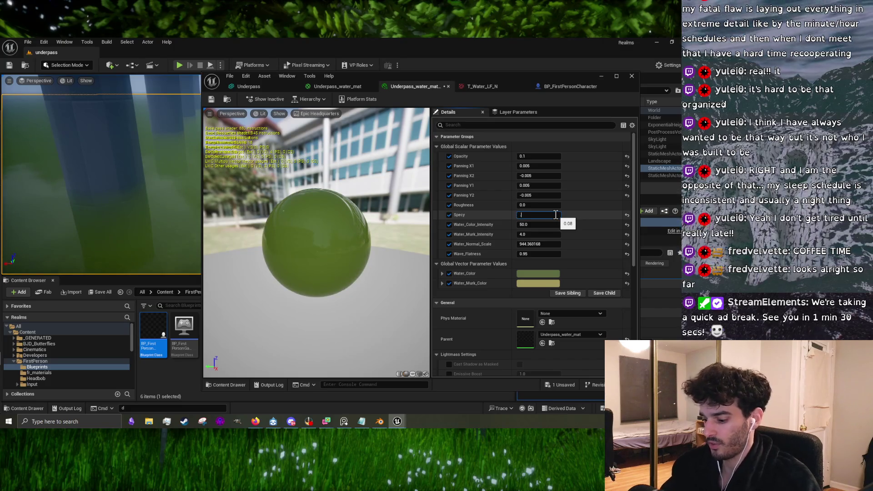
text(5)
key(Return)
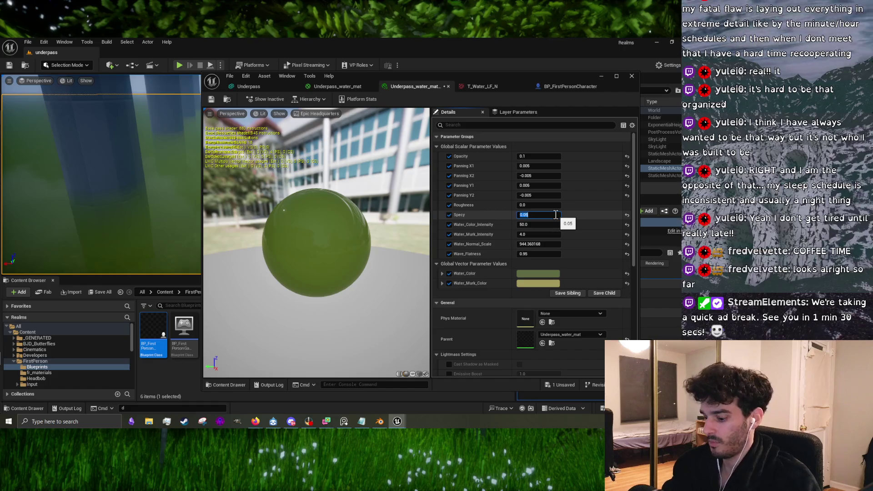
- Try Specy at 0.1 and 0.2, settle on 0.15, and show the level
text(0.1)
key(Return)
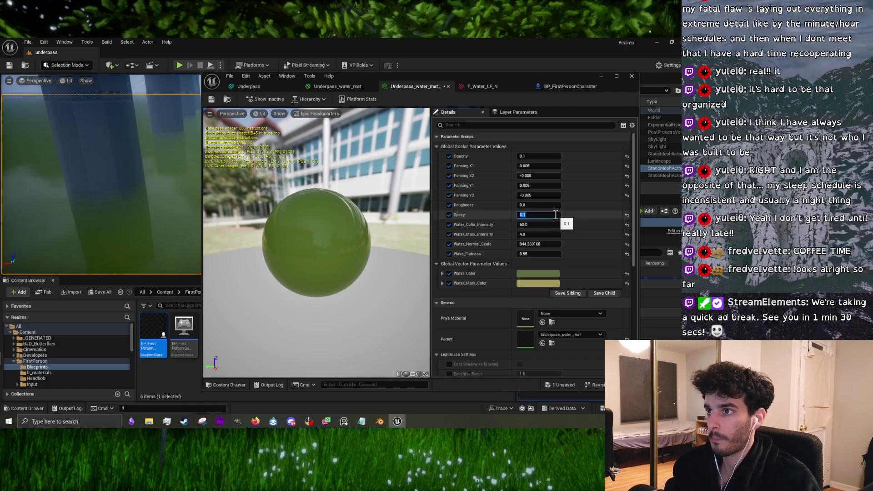
text(0.2)
key(Return)
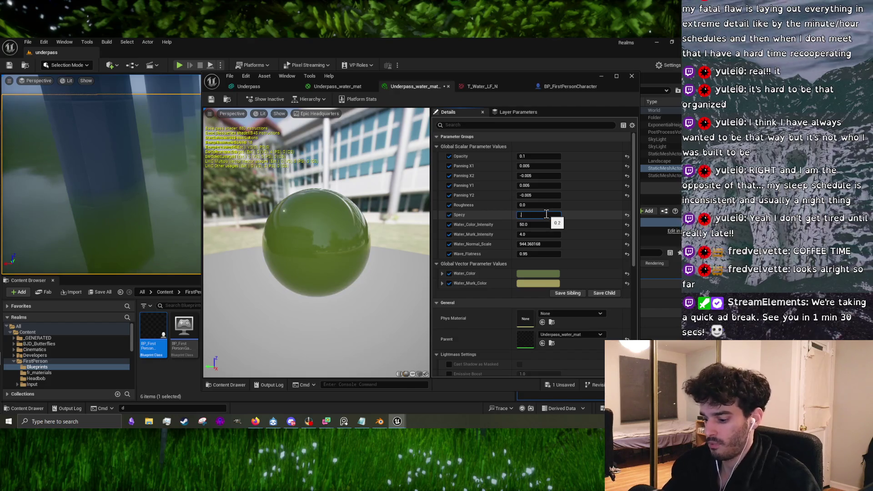
text(.15)
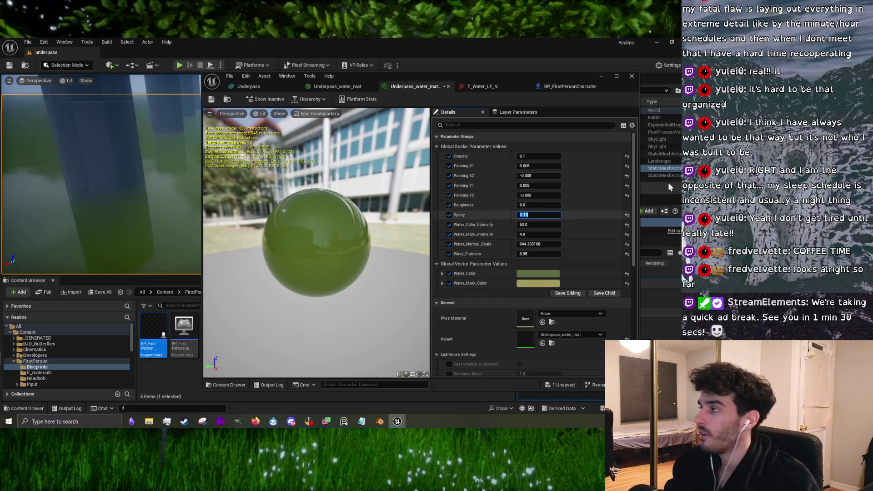
key(Return)
click(602, 76)
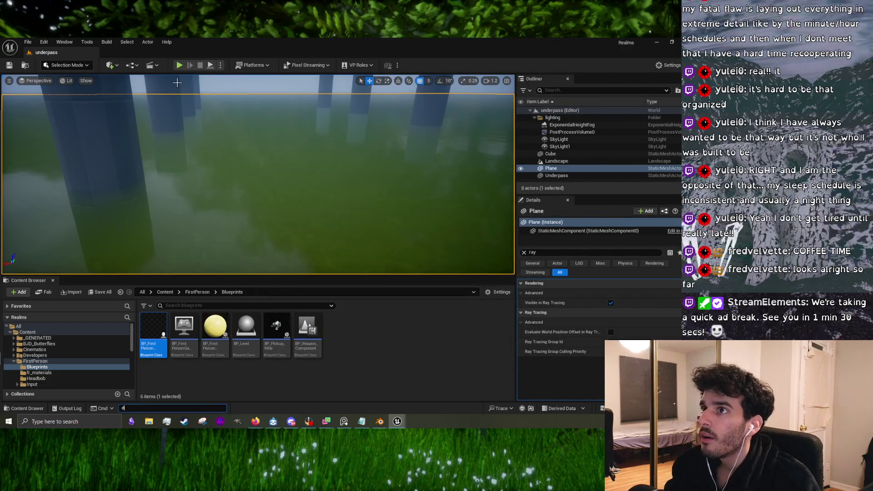
- Play the level, walk toward and away from the pillars to test the water, then stop
click(179, 65)
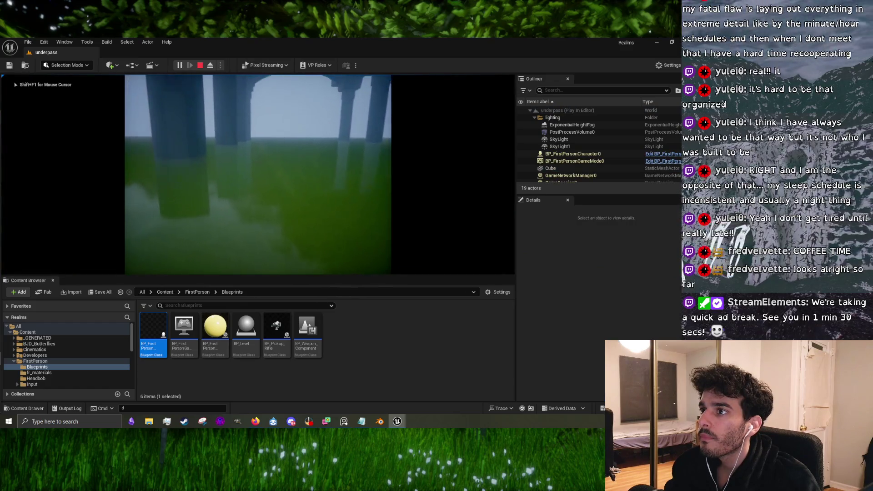
key(w)
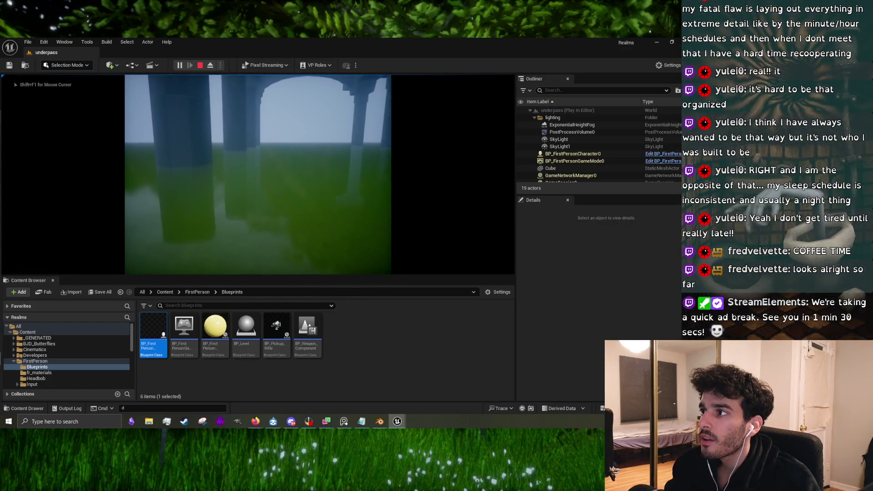
key(s)
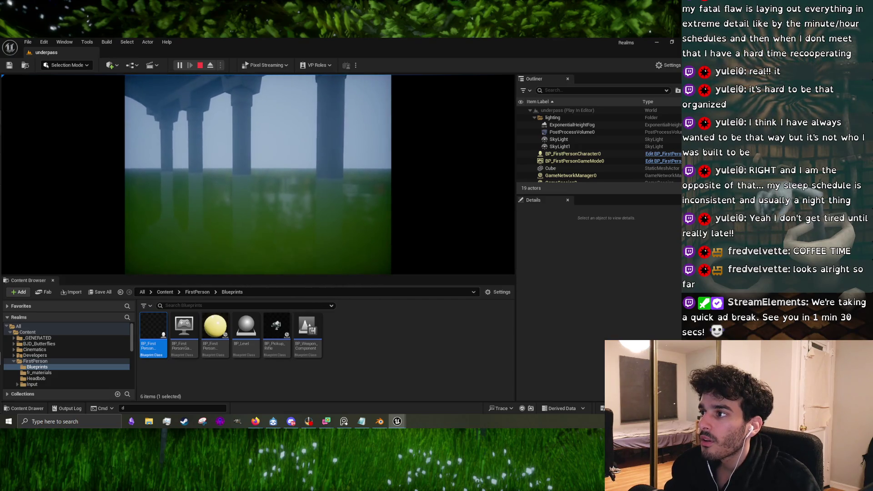
key(w)
key(w)
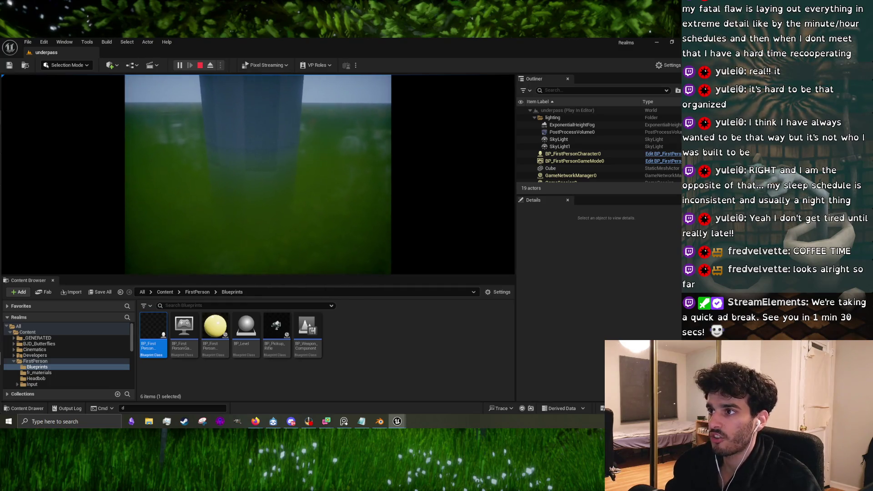
key(Escape)
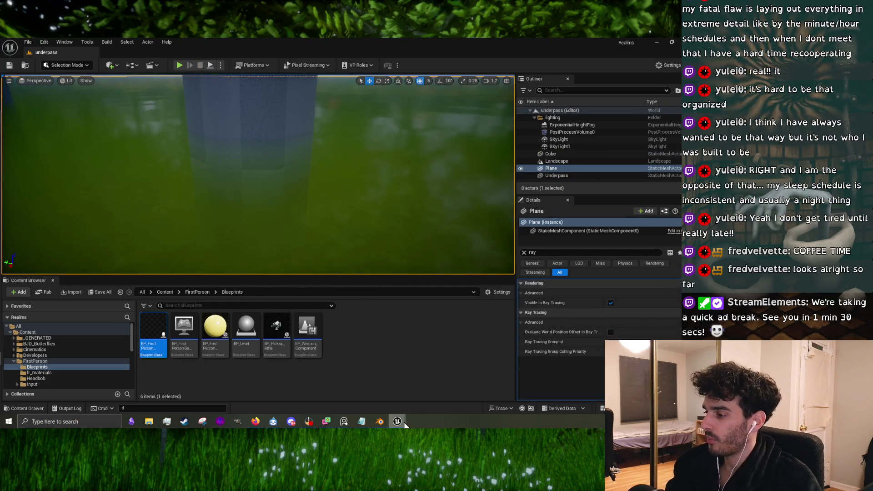
- Switch to the Underpass_water_mat graph, check the 1.33 constant, and centre on the result node
mouse_move(404, 422)
click(434, 399)
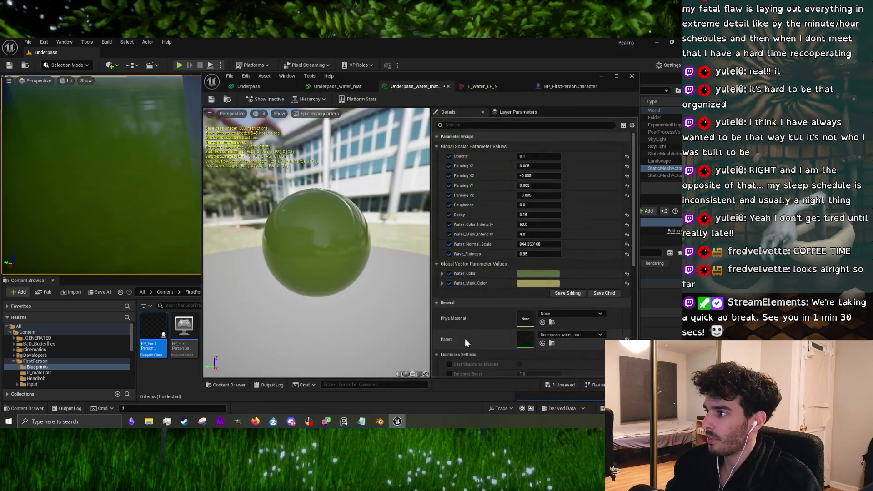
click(327, 86)
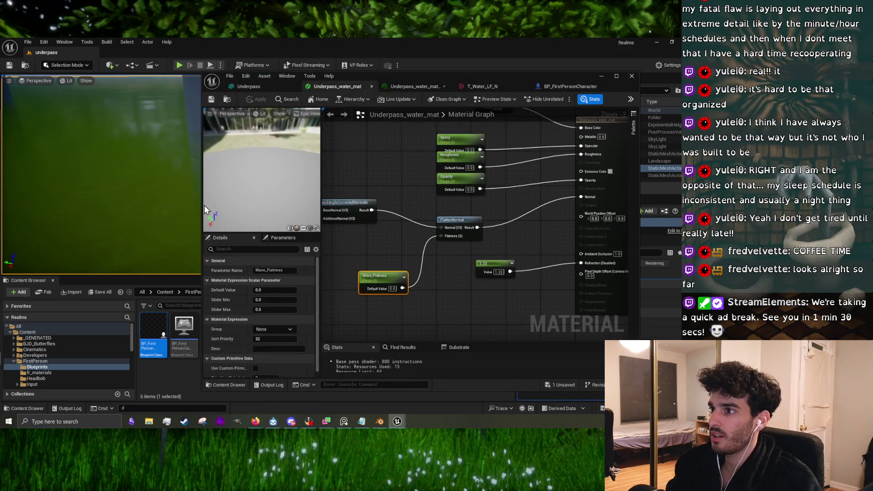
mouse_move(203, 205)
mouse_down()
mouse_move(261, 206)
mouse_move(229, 205)
mouse_up()
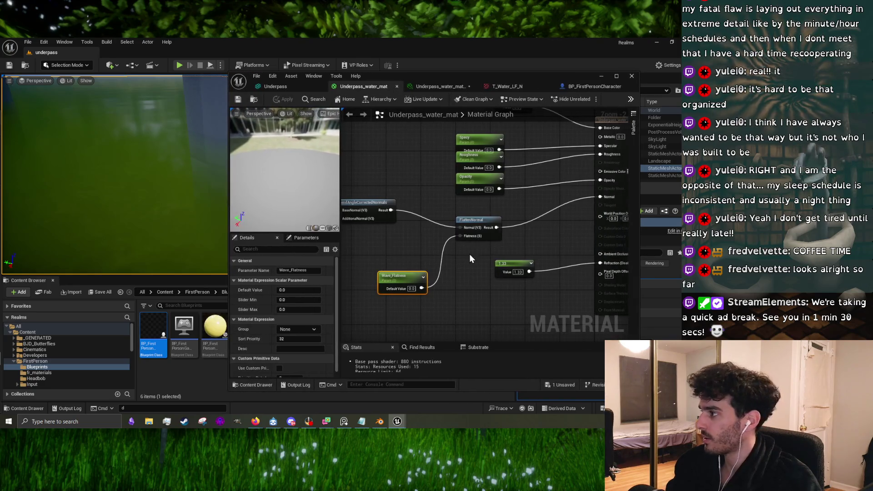
drag(571, 280, 511, 269)
drag(460, 277, 506, 276)
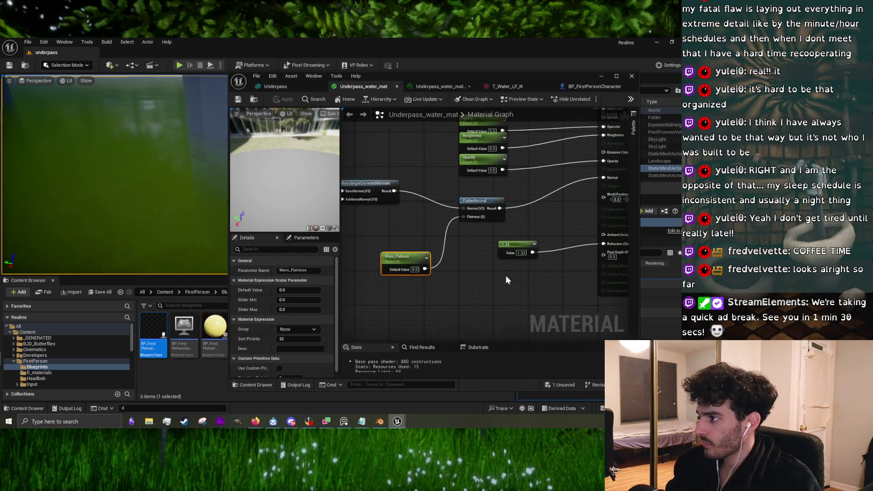
click(514, 250)
drag(624, 244, 550, 246)
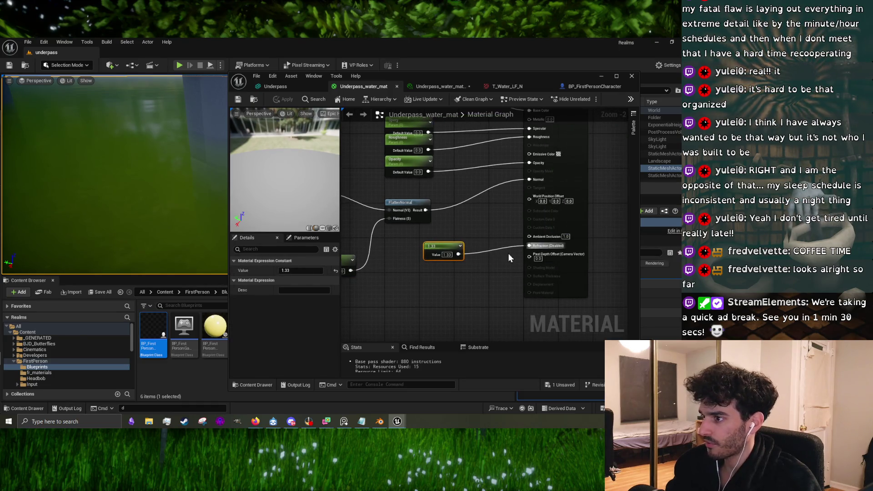
click(438, 299)
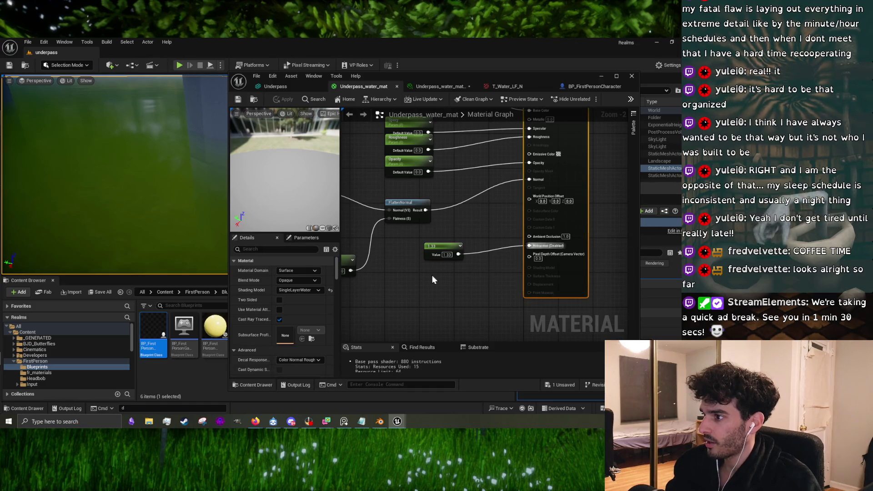
key(Home)
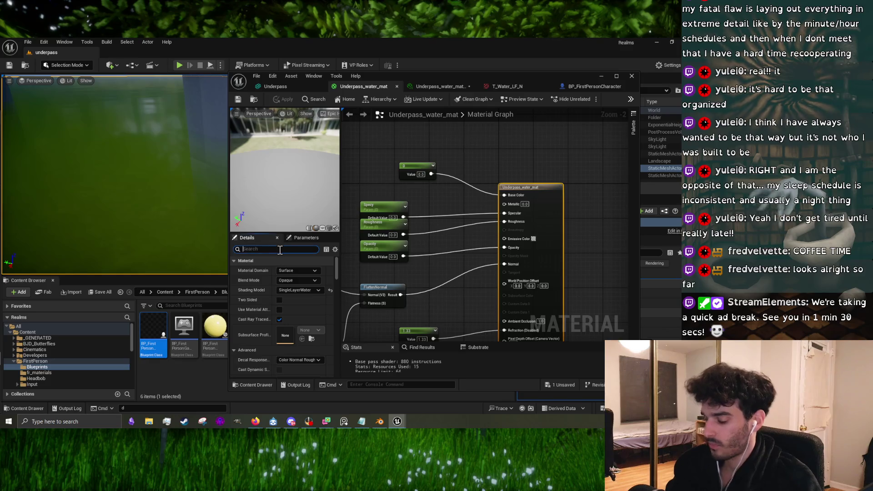
- Filter Details for 'rel', set Refraction Method to Pixel Normal Offset, and apply it
text(rel)
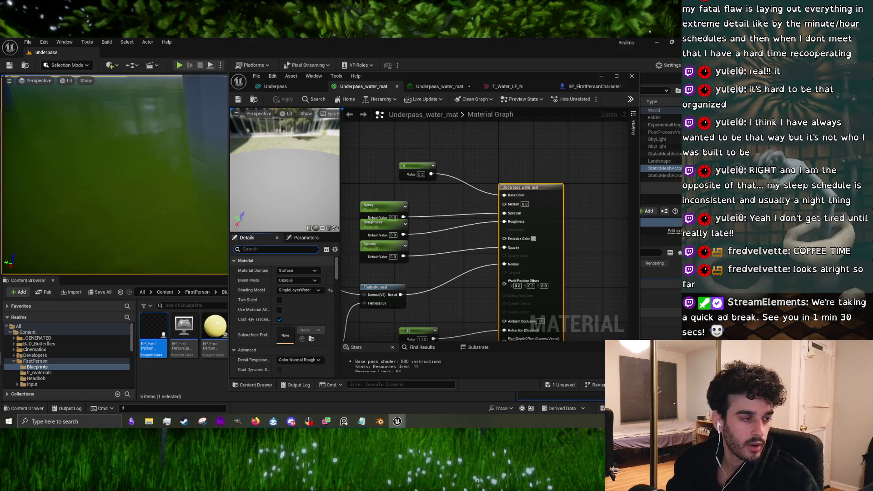
key(alt+Tab)
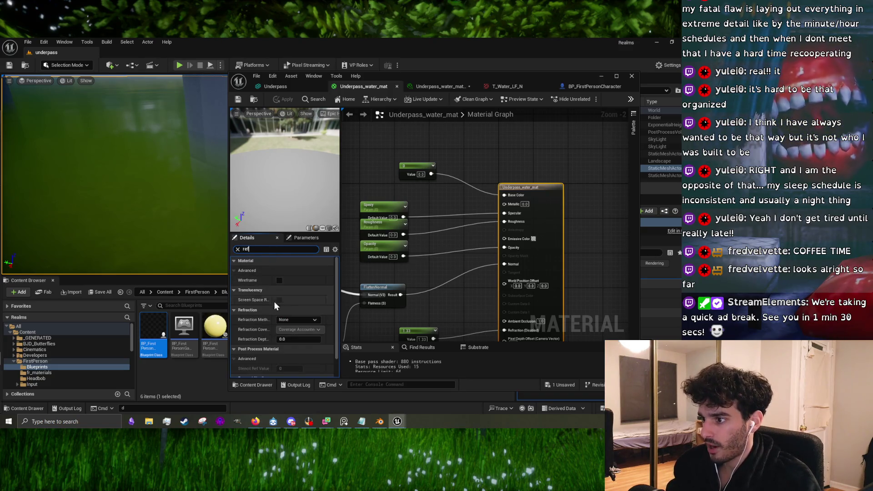
click(293, 321)
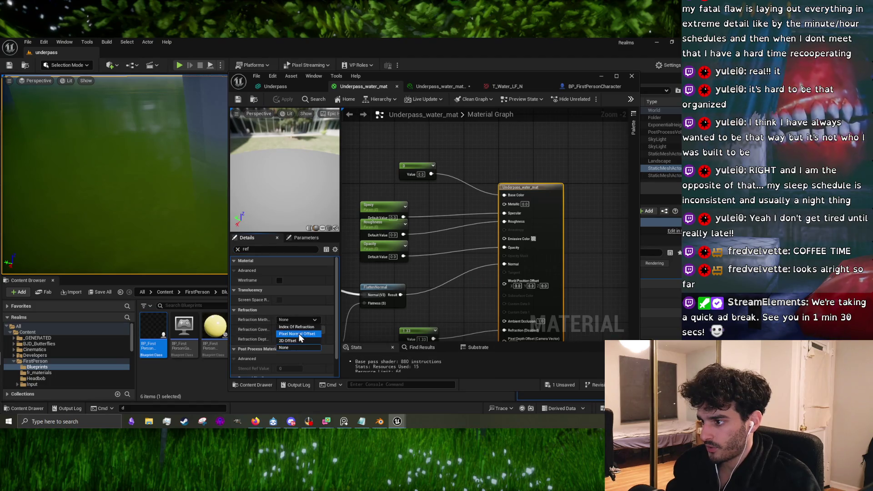
click(299, 334)
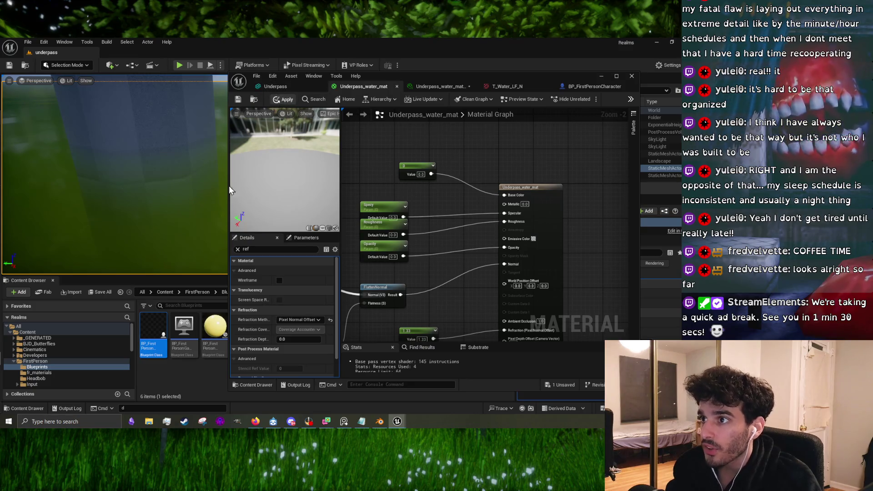
key(ctrl+s)
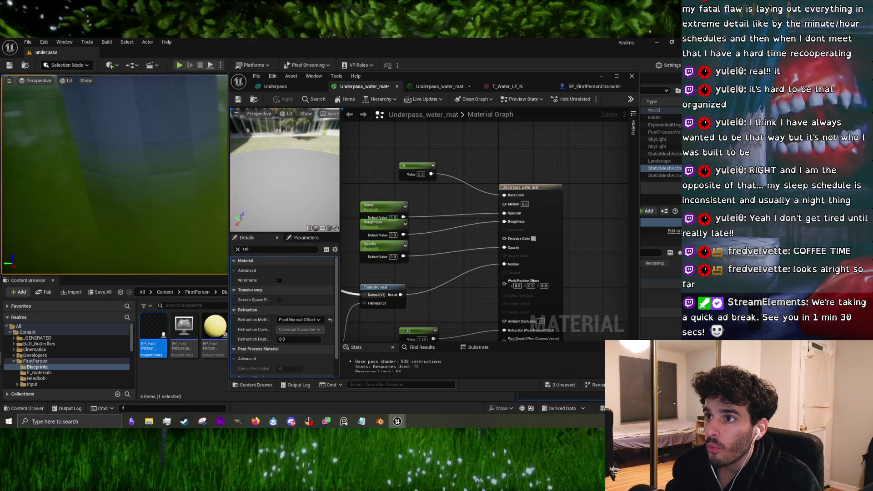
key(e)
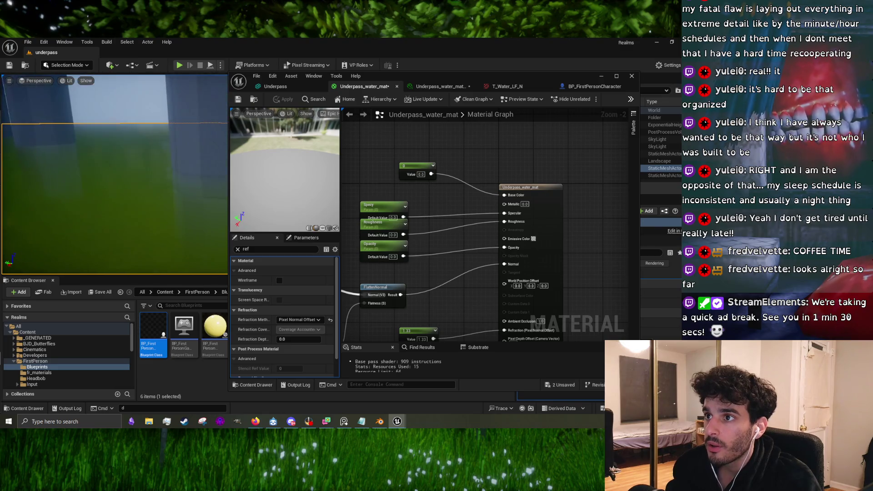
drag(423, 337, 419, 296)
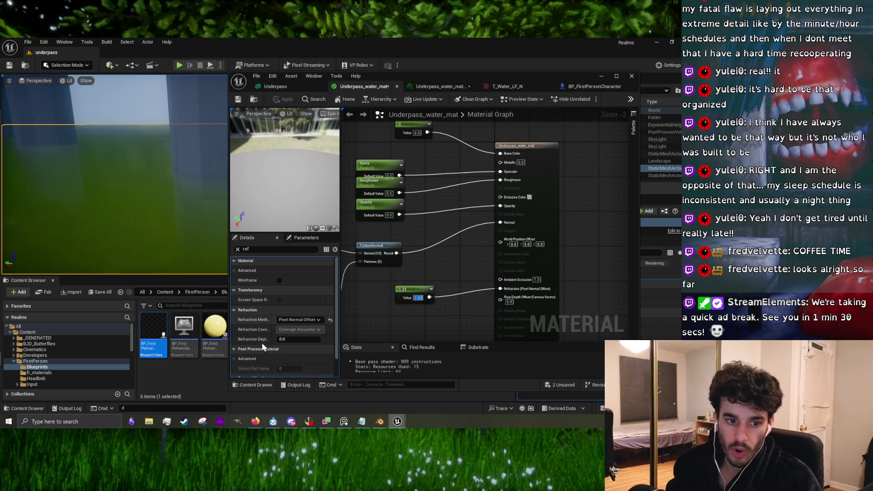
- Bring up the single layer water tutorial video and leave it paused
mouse_move(255, 420)
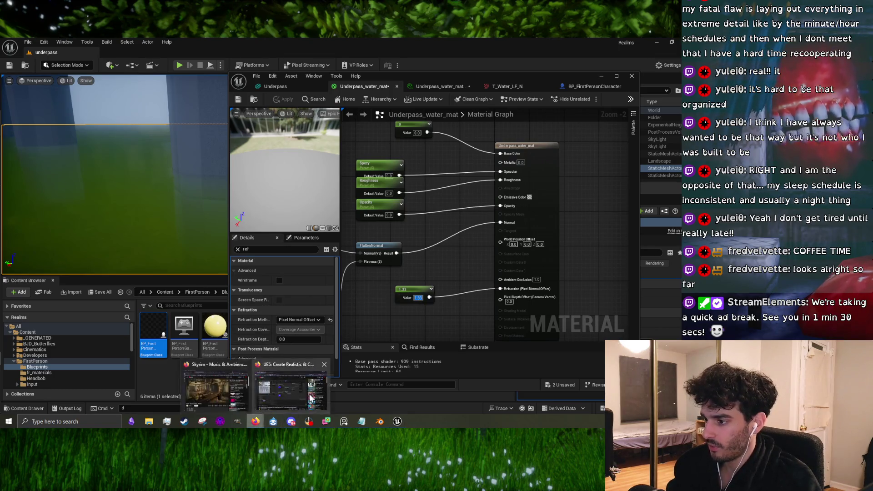
click(232, 388)
click(309, 237)
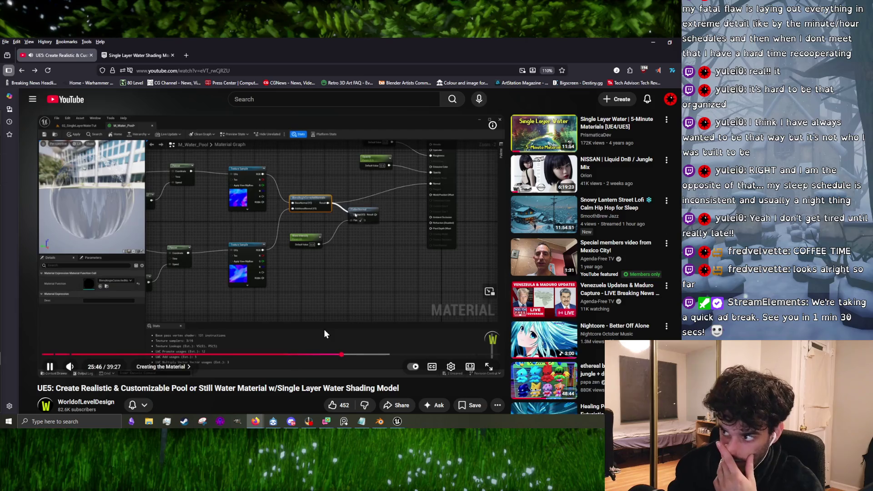
key(space)
- Open the An Arbitrary Rural World GeoGuessr map in a new tab
click(187, 54)
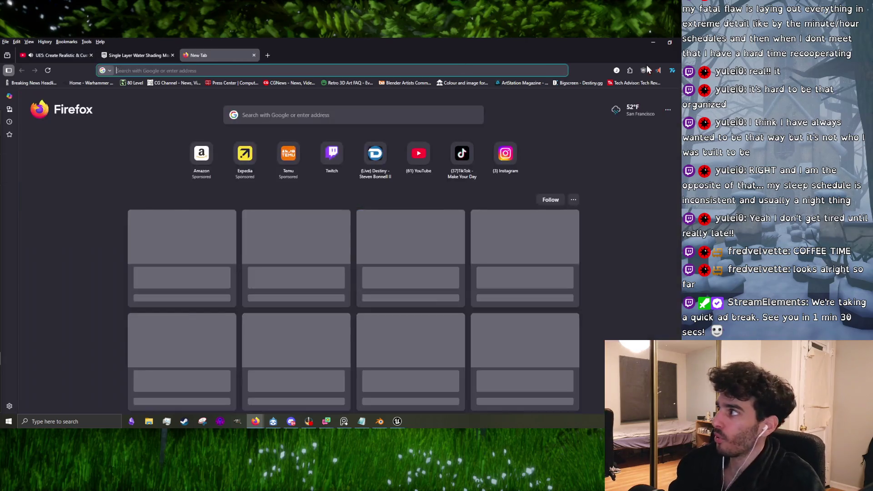
click(672, 71)
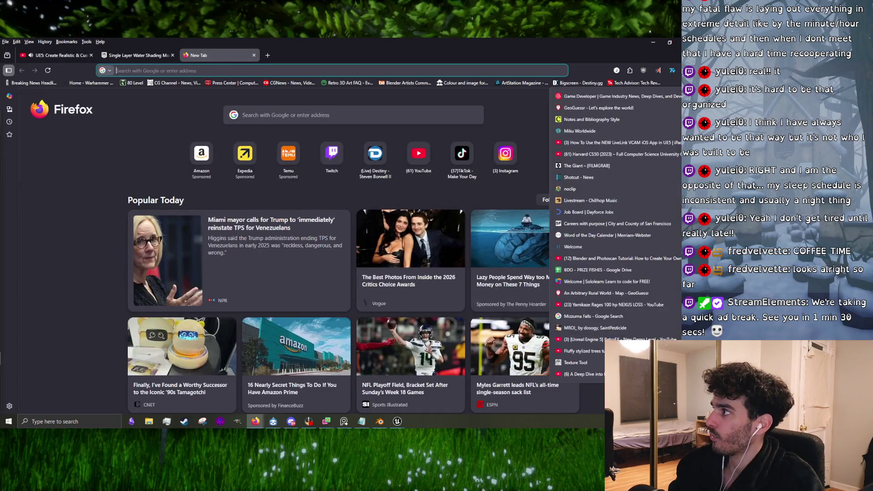
click(612, 294)
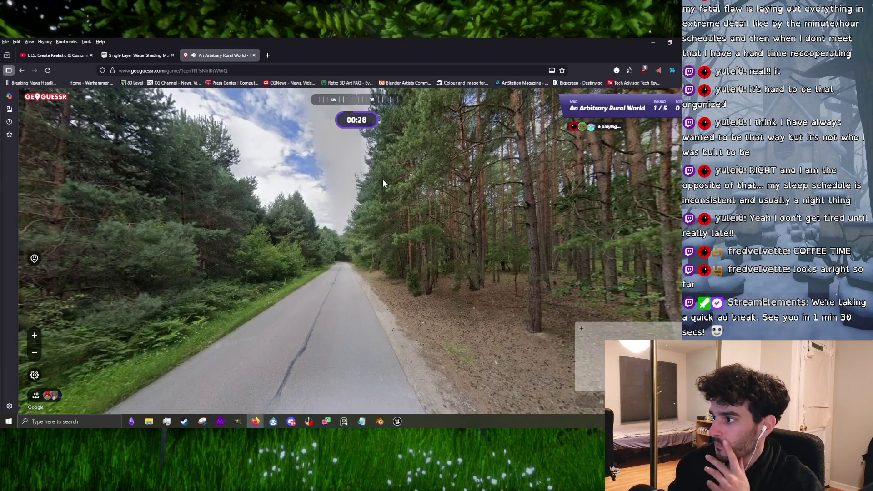
- Travel along the forest road and look around the pine-lined verges
mouse_move(382, 179)
mouse_down()
mouse_move(248, 200)
mouse_move(396, 200)
mouse_move(378, 219)
mouse_up()
key(Up)
key(Up)
key(Up)
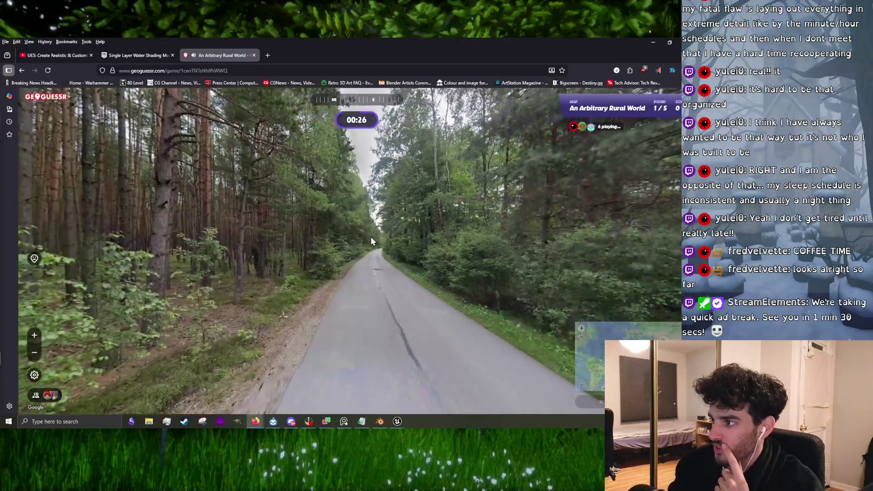
key(Up)
key(Up)
key(Up)
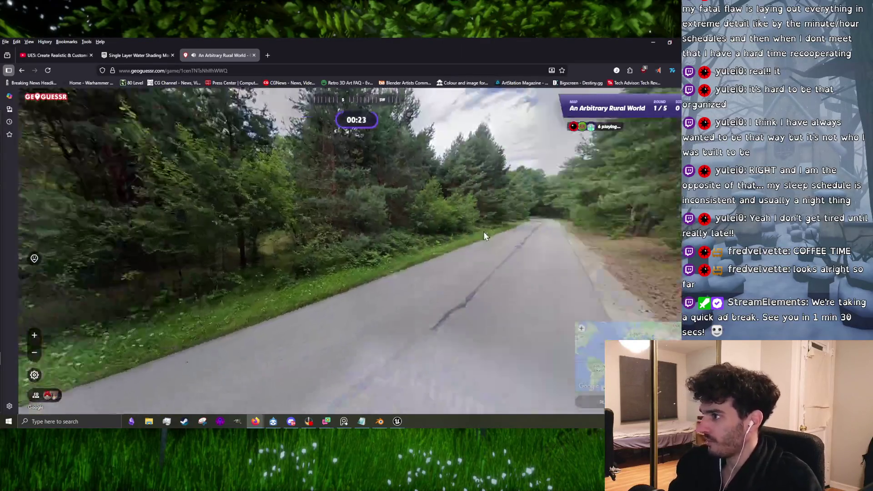
drag(483, 231, 428, 252)
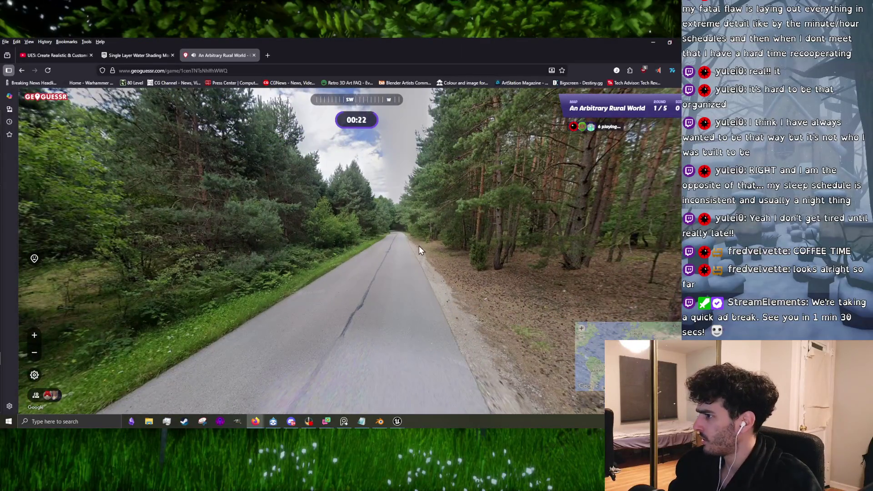
key(Right)
key(Right)
key(Right)
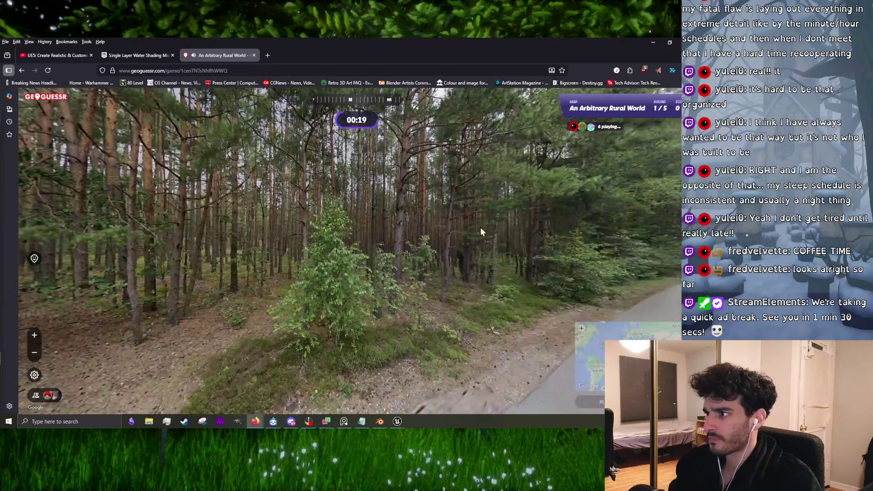
mouse_move(480, 231)
mouse_down()
mouse_move(228, 238)
mouse_move(150, 198)
mouse_move(327, 113)
mouse_move(546, 191)
mouse_move(200, 195)
mouse_move(512, 240)
mouse_move(403, 232)
mouse_up()
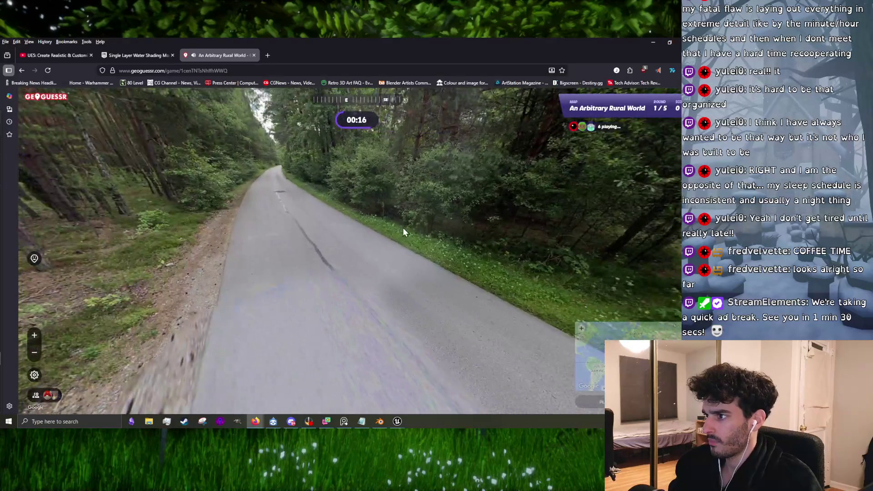
drag(295, 201, 281, 296)
mouse_move(490, 293)
mouse_down()
mouse_move(231, 276)
mouse_move(367, 250)
mouse_move(638, 265)
mouse_move(375, 258)
mouse_up()
mouse_move(503, 252)
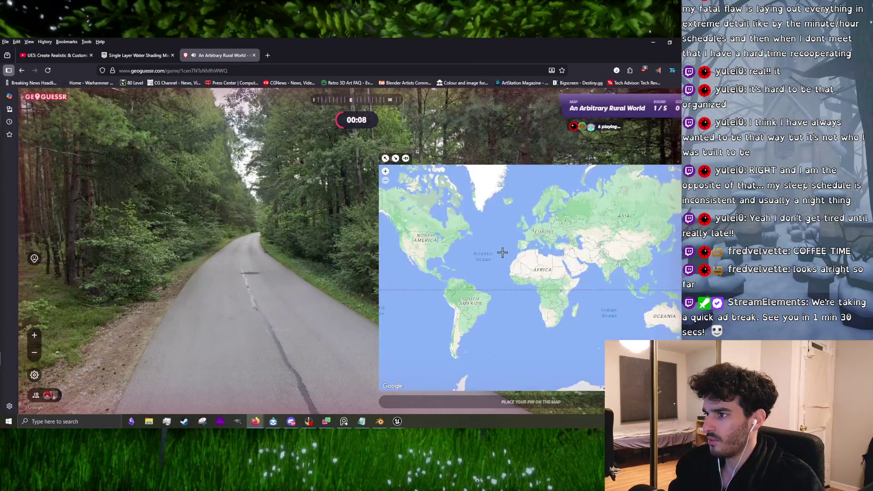
scroll(543, 222, down, 5)
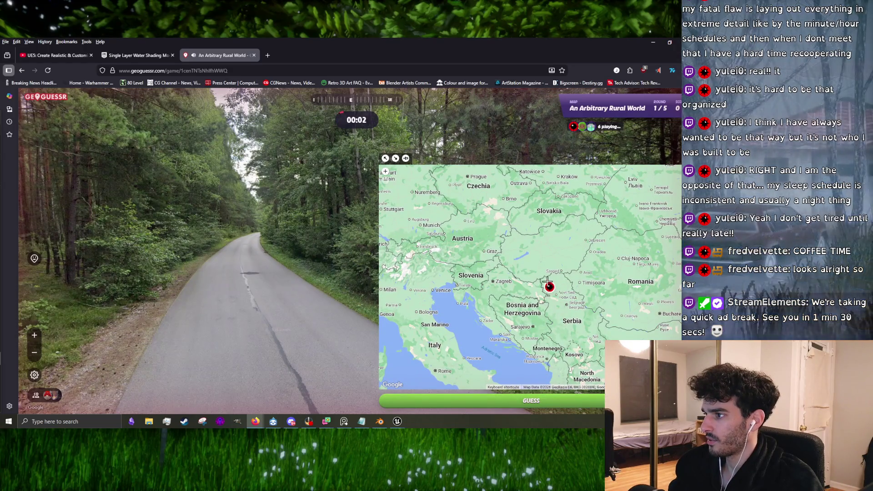
scroll(548, 282, down, 3)
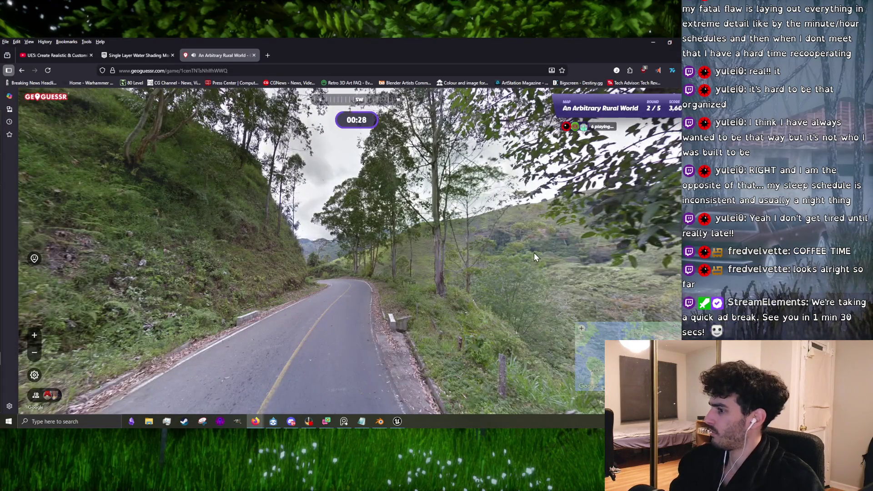
- Look around round 2's mountain road, hillside and valley
mouse_move(598, 250)
mouse_down()
mouse_move(560, 224)
mouse_move(581, 231)
mouse_move(385, 217)
mouse_move(402, 220)
mouse_up()
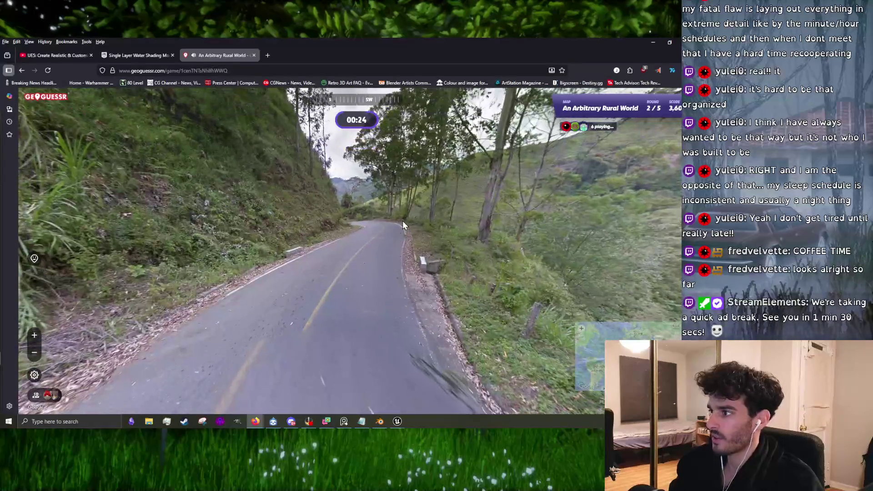
drag(492, 184, 261, 263)
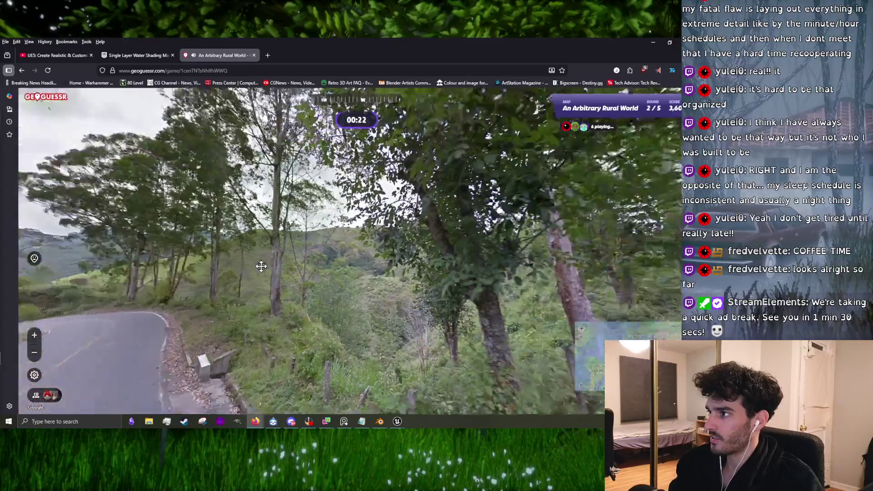
drag(490, 278, 240, 249)
drag(468, 256, 369, 235)
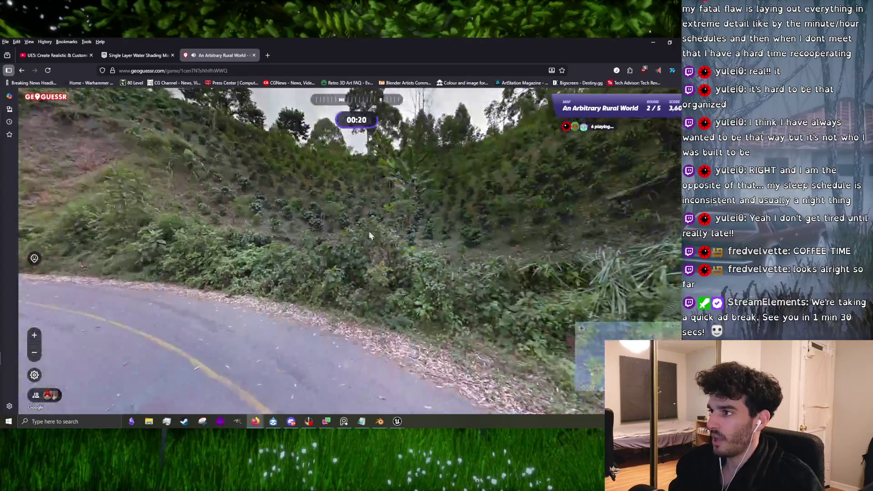
mouse_move(381, 204)
mouse_down()
mouse_move(346, 333)
mouse_move(235, 253)
mouse_up()
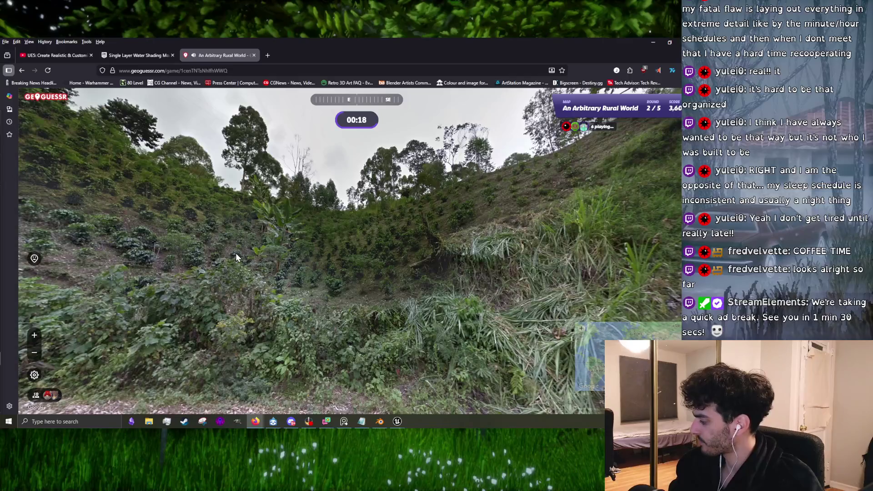
mouse_move(479, 261)
mouse_down()
mouse_move(438, 250)
mouse_move(345, 265)
mouse_move(310, 250)
mouse_move(310, 241)
mouse_move(375, 220)
mouse_move(288, 194)
mouse_move(493, 220)
mouse_move(337, 217)
mouse_move(354, 208)
mouse_up()
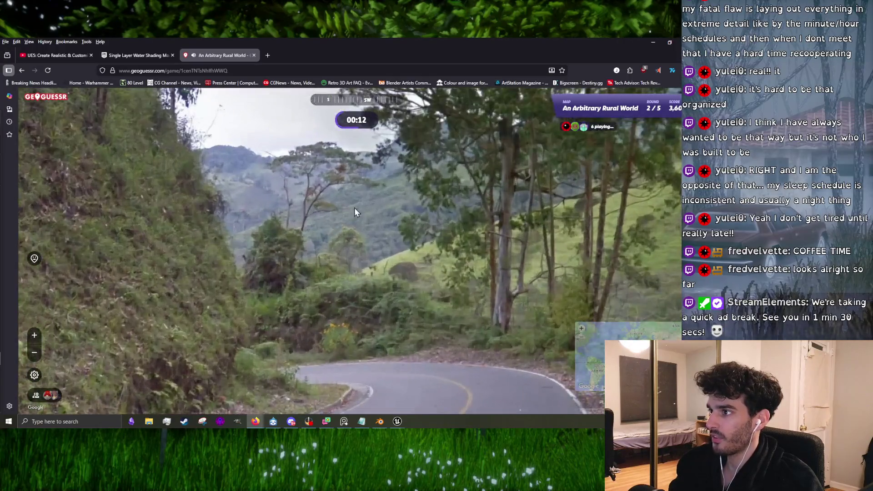
mouse_move(346, 240)
mouse_down()
mouse_move(498, 252)
mouse_move(302, 234)
mouse_move(334, 143)
mouse_move(325, 107)
mouse_move(449, 231)
mouse_move(363, 277)
mouse_up()
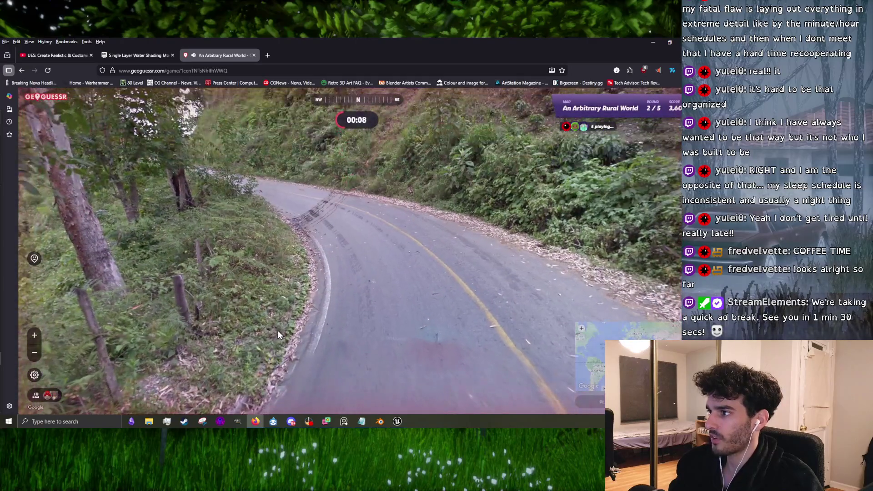
- Guess New Zealand on the map, scoring 7 points, and continue to round 3
mouse_move(646, 334)
drag(646, 334, 429, 284)
scroll(436, 239, up, 1)
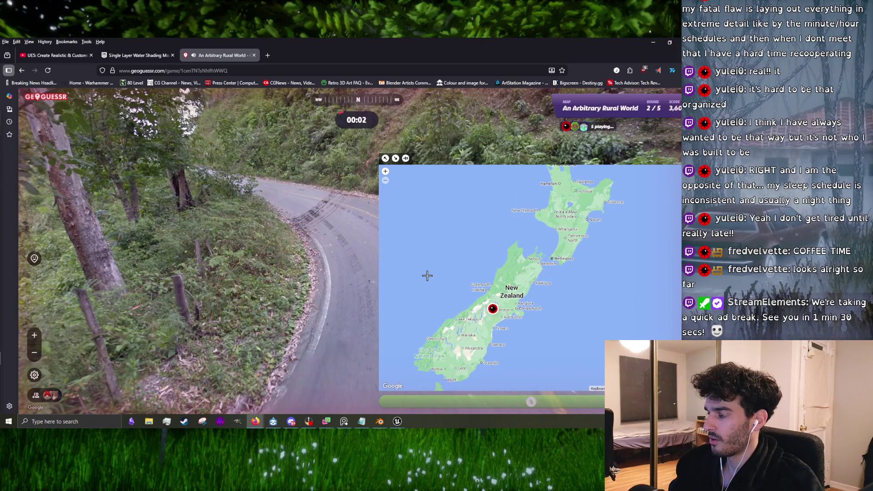
key(space)
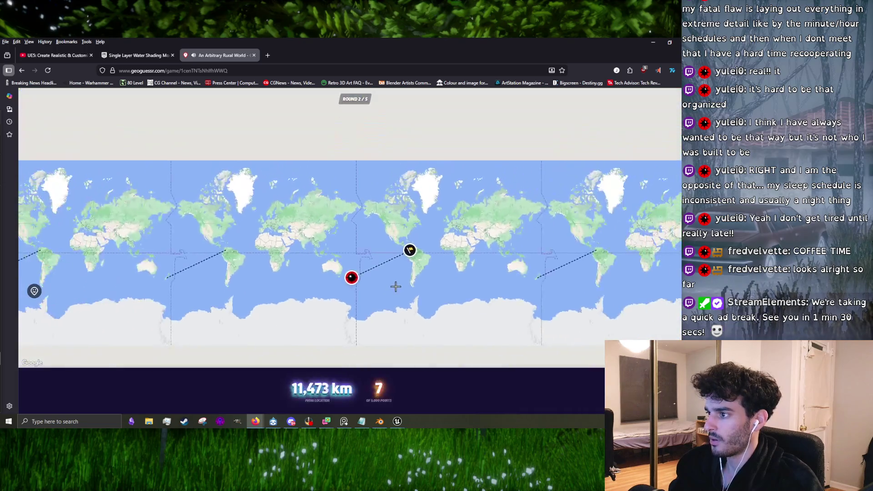
scroll(424, 250, up, 5)
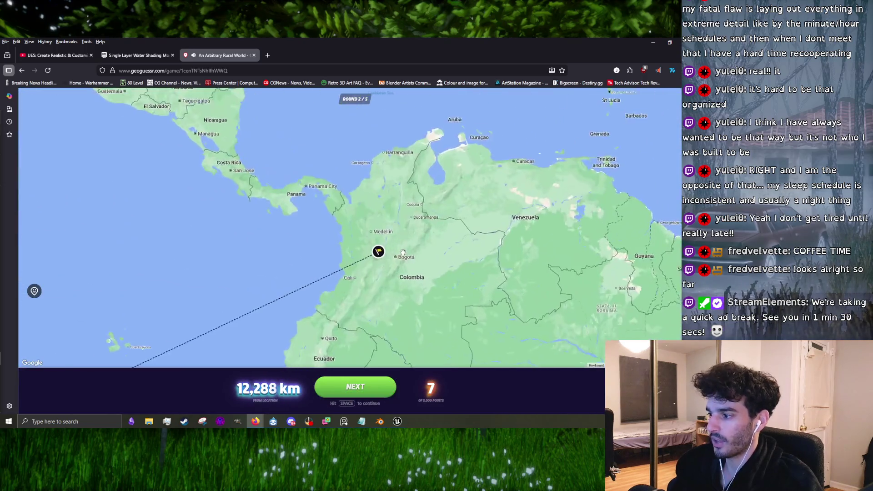
key(space)
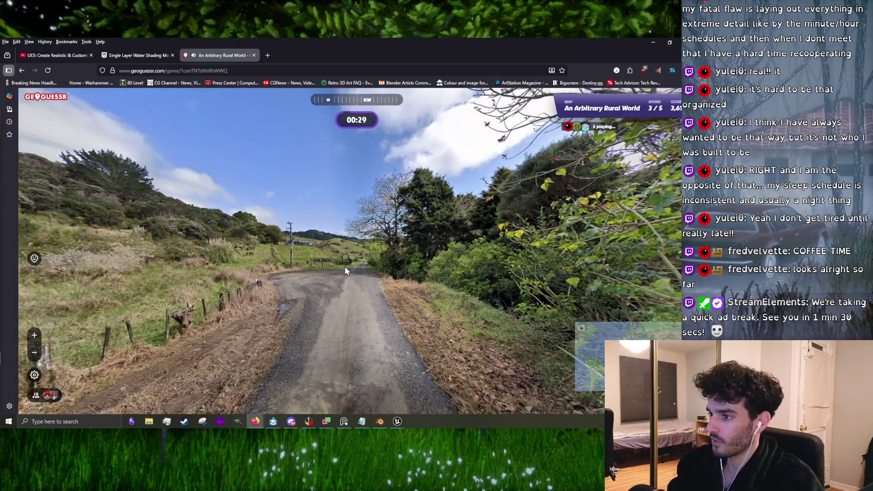
- Explore round 3's road, viewing the white house, hillside and farmhouse
mouse_move(474, 261)
mouse_down()
mouse_move(114, 240)
mouse_move(454, 254)
mouse_up()
click(361, 227)
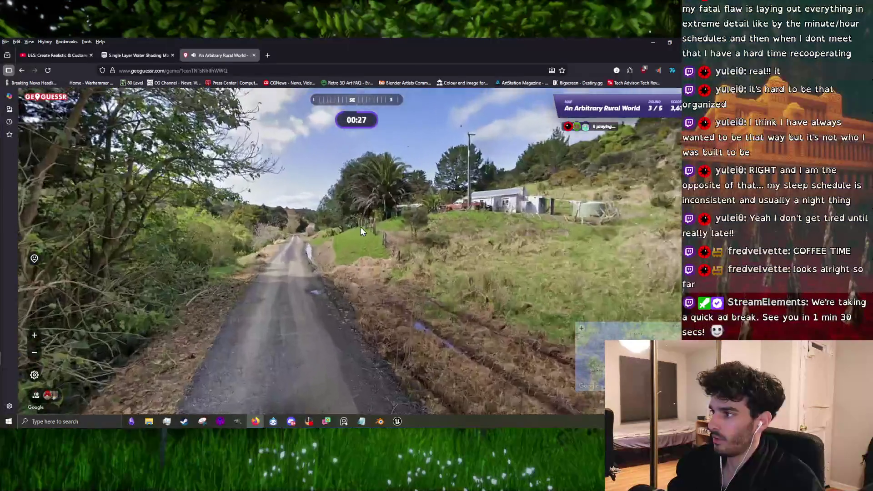
drag(586, 205, 292, 264)
scroll(377, 234, up, 3)
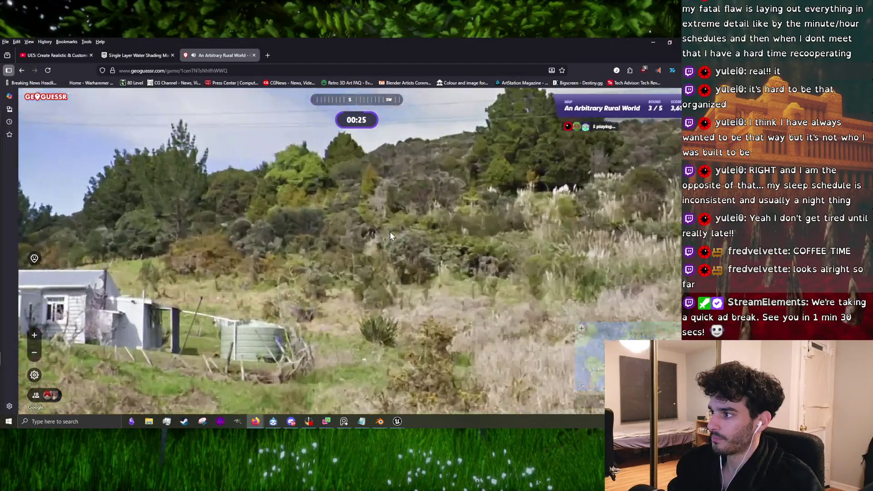
scroll(312, 233, down, 3)
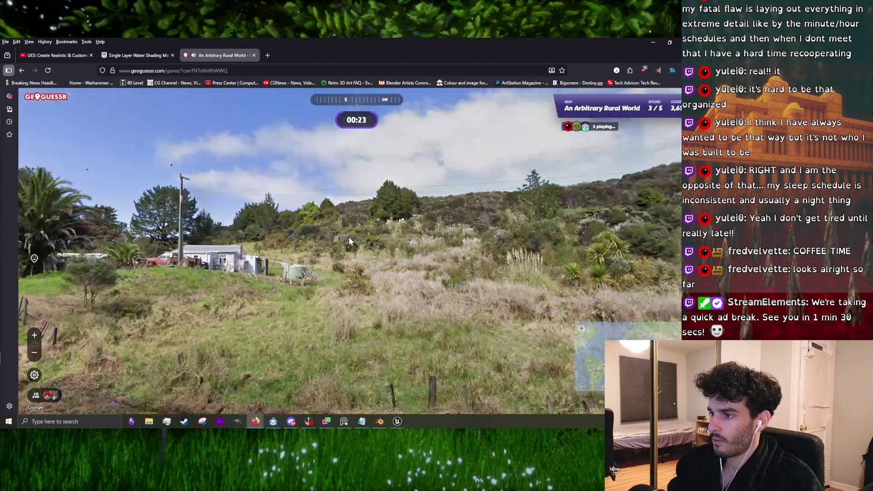
drag(331, 246, 455, 236)
scroll(435, 213, up, 3)
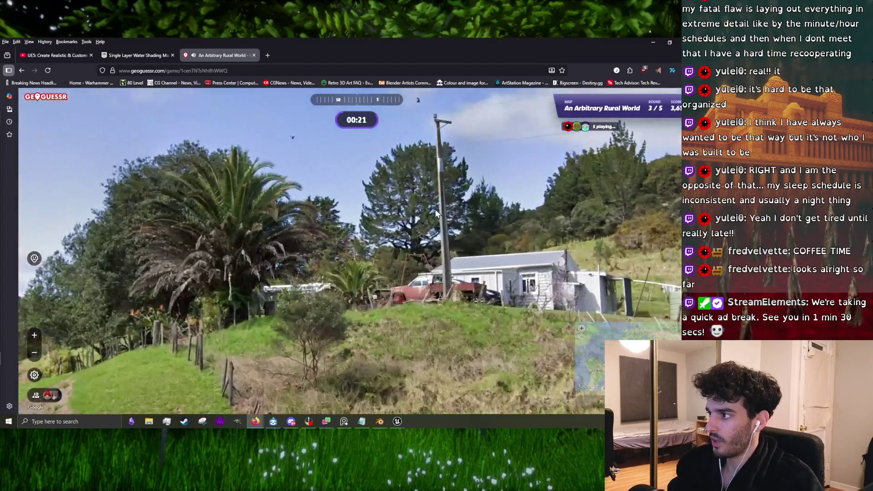
scroll(440, 141, down, 3)
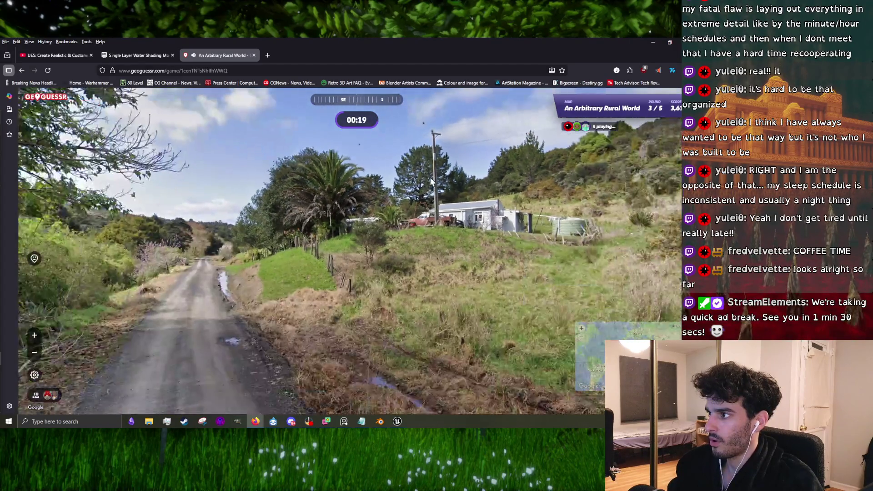
drag(499, 265, 405, 259)
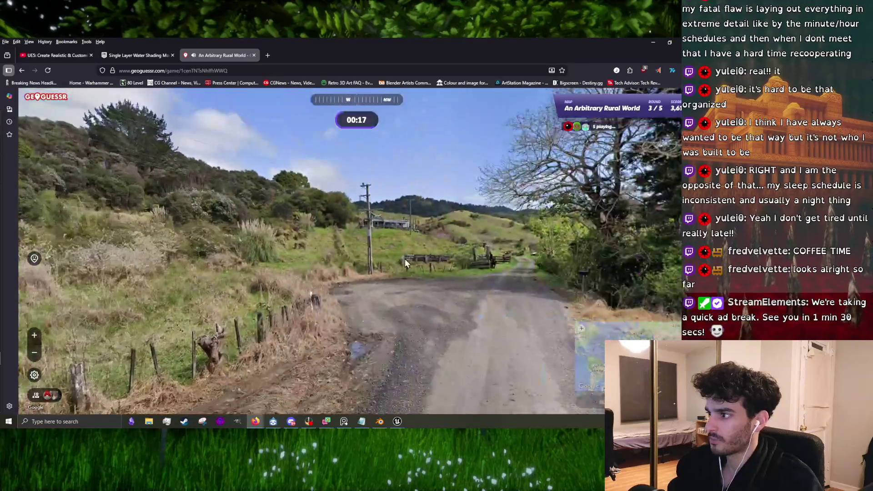
drag(391, 228, 348, 242)
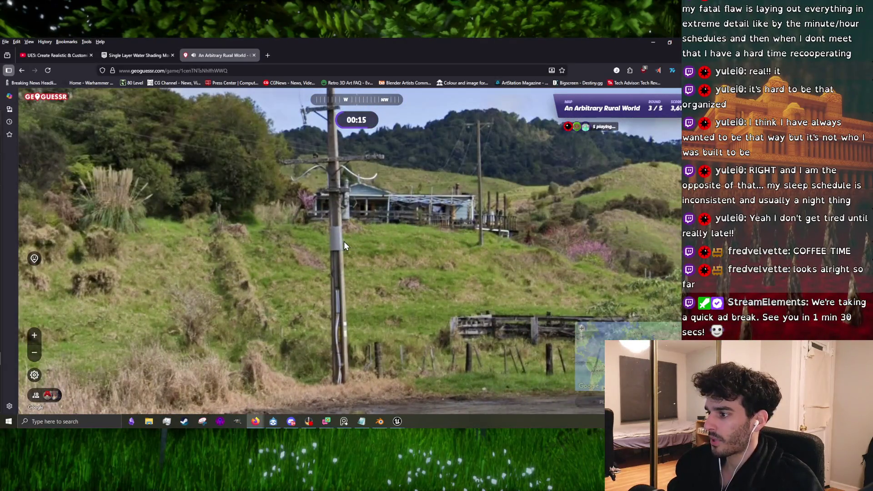
- Move along the road toward the pole and farmhouse, then aim the guess map at South America
click(344, 241)
mouse_move(481, 249)
mouse_down()
mouse_move(306, 266)
mouse_move(293, 226)
mouse_move(177, 198)
mouse_move(293, 232)
mouse_up()
click(308, 265)
click(309, 264)
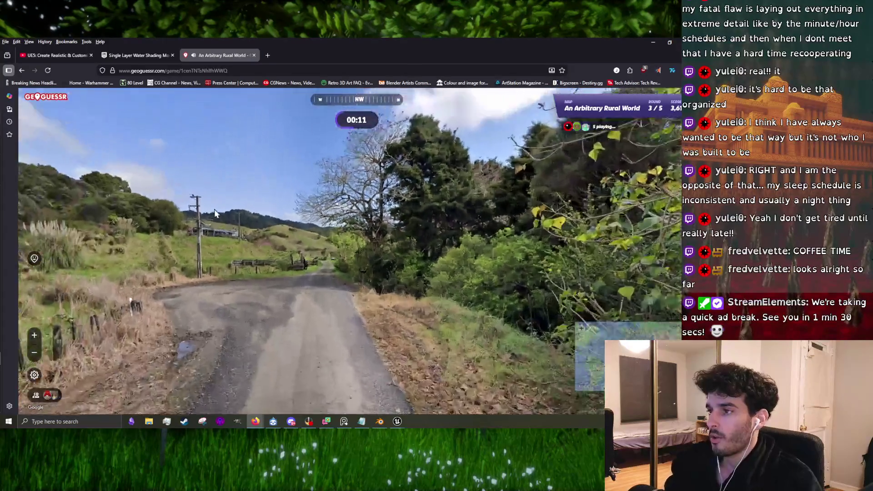
click(189, 214)
scroll(277, 214, up, 2)
scroll(276, 214, down, 2)
mouse_move(364, 210)
mouse_down()
mouse_move(225, 192)
mouse_move(468, 209)
mouse_up()
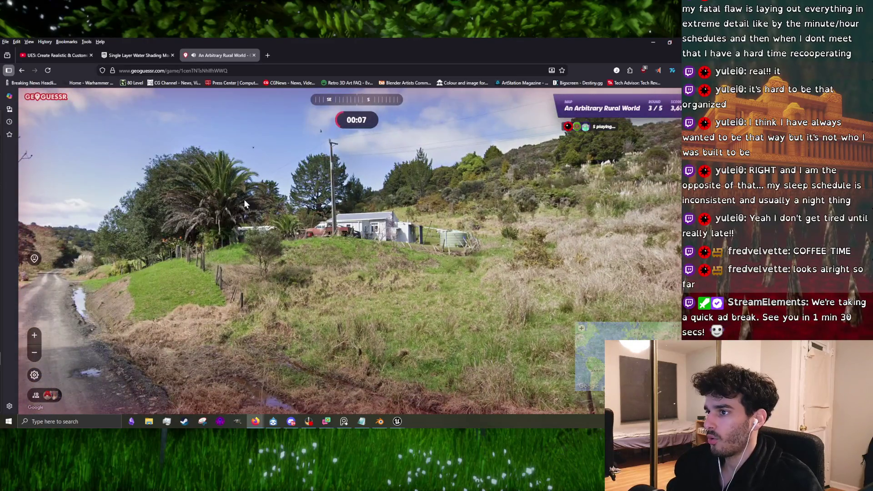
drag(243, 202, 412, 182)
scroll(282, 232, up, 3)
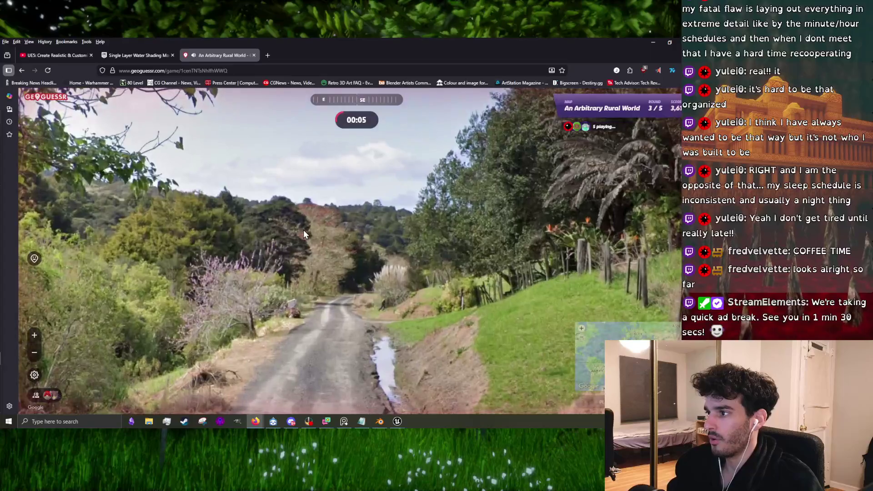
mouse_move(590, 340)
drag(462, 298, 446, 318)
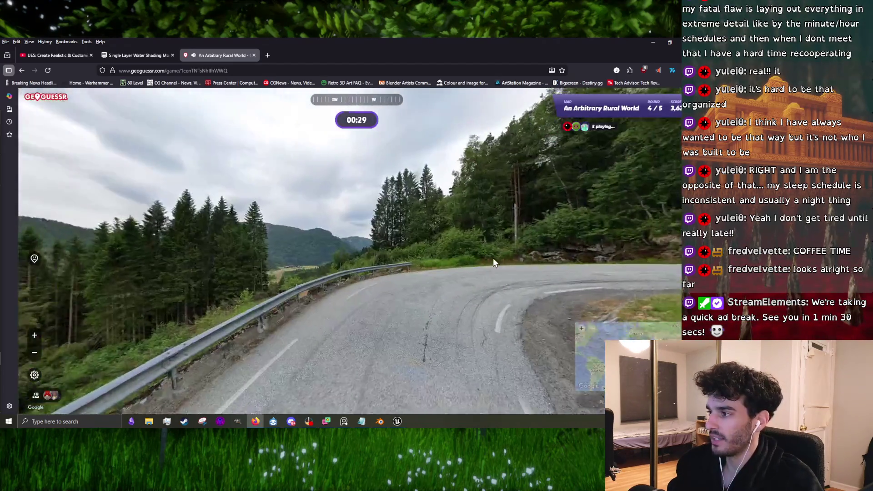
- In round 4, view the valley, submit a southern Norway guess for 4,209 points, and continue
drag(492, 258, 213, 234)
drag(440, 256, 328, 252)
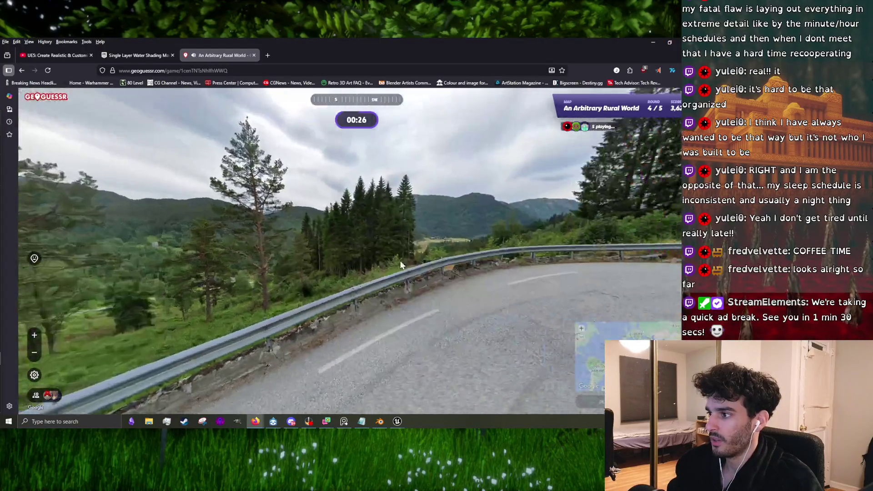
drag(460, 255, 376, 241)
scroll(299, 278, up, 3)
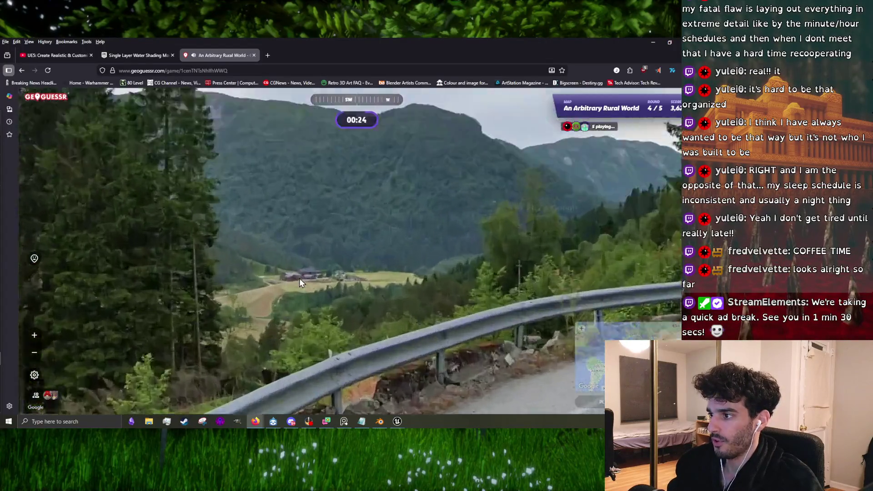
mouse_move(550, 197)
scroll(549, 197, up, 5)
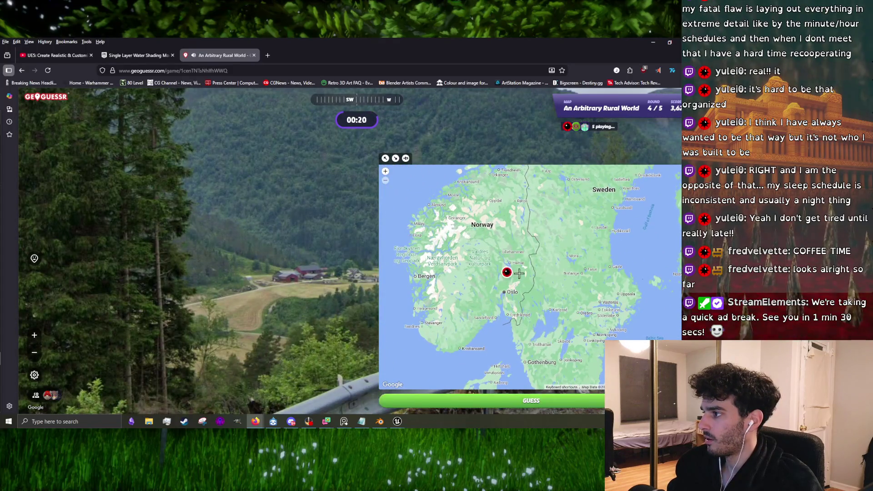
key(space)
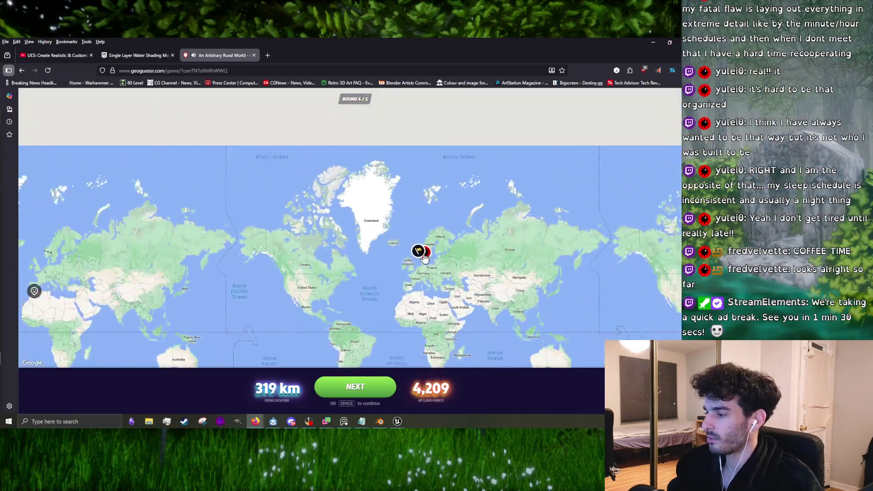
key(space)
mouse_move(582, 250)
mouse_down()
mouse_move(424, 247)
mouse_move(471, 242)
mouse_move(364, 222)
mouse_move(281, 189)
mouse_move(200, 311)
mouse_up()
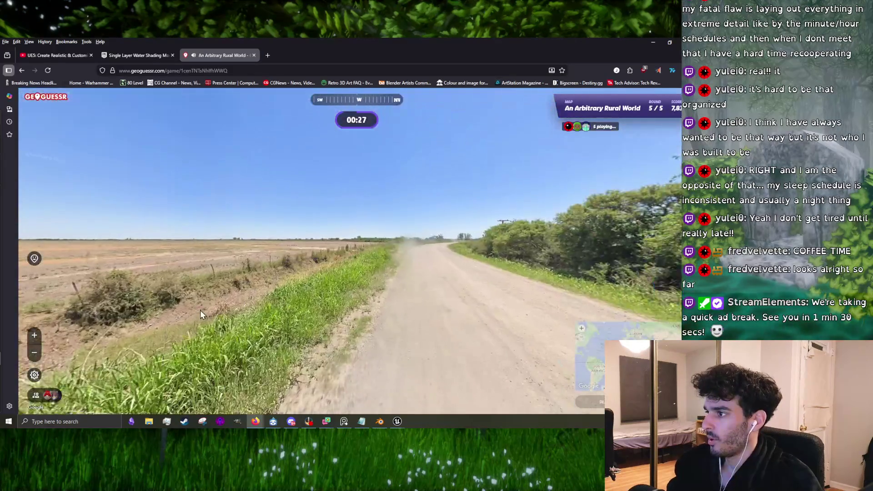
- Look down round 5's dirt road and field, then view the per-round breakdown of 8,805 points
drag(442, 266, 539, 228)
mouse_move(473, 235)
mouse_down()
mouse_move(423, 265)
mouse_move(236, 260)
mouse_move(329, 252)
mouse_move(317, 259)
mouse_move(250, 241)
mouse_move(483, 256)
mouse_up()
mouse_move(256, 255)
mouse_down()
mouse_move(388, 263)
mouse_move(271, 239)
mouse_up()
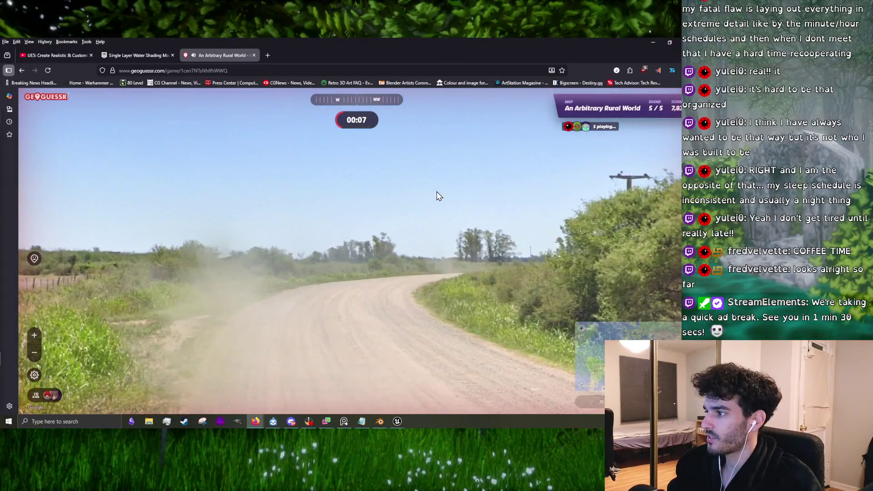
drag(436, 195, 513, 216)
mouse_move(502, 308)
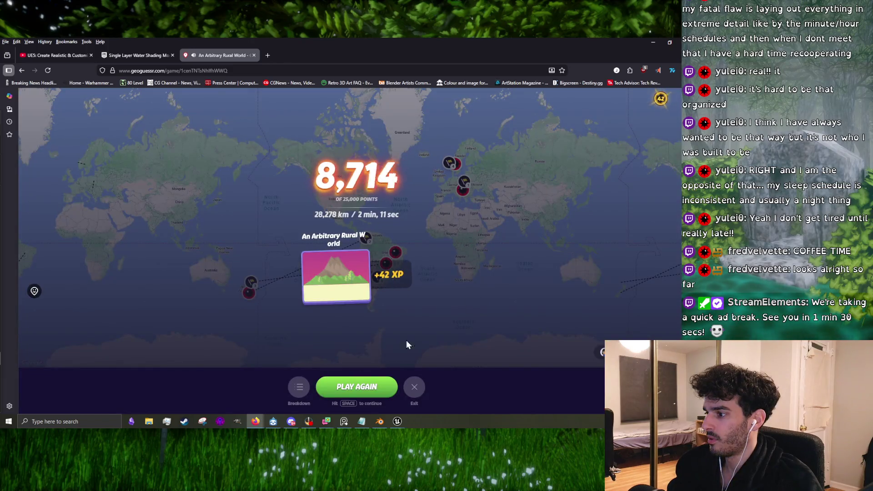
click(299, 385)
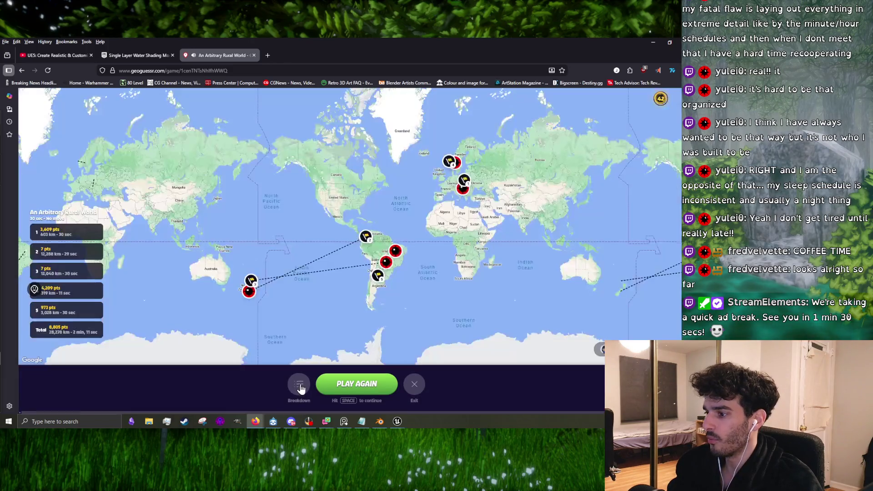
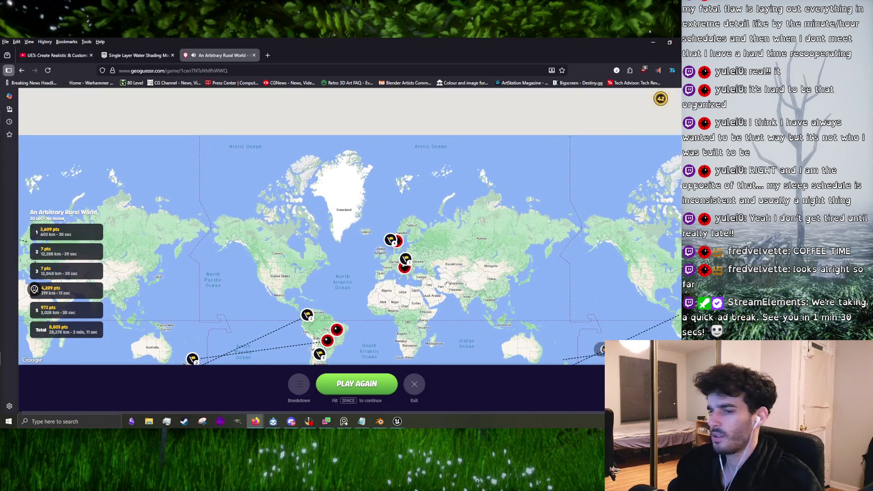
- Start a new An Arbitrary Rural World game and inspect the curved-roof farm shed by the road
key(space)
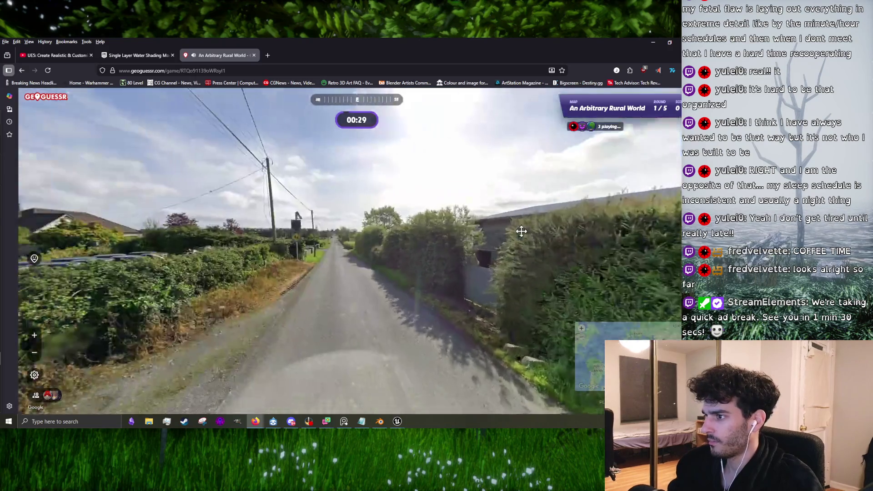
click(322, 225)
click(245, 230)
click(399, 247)
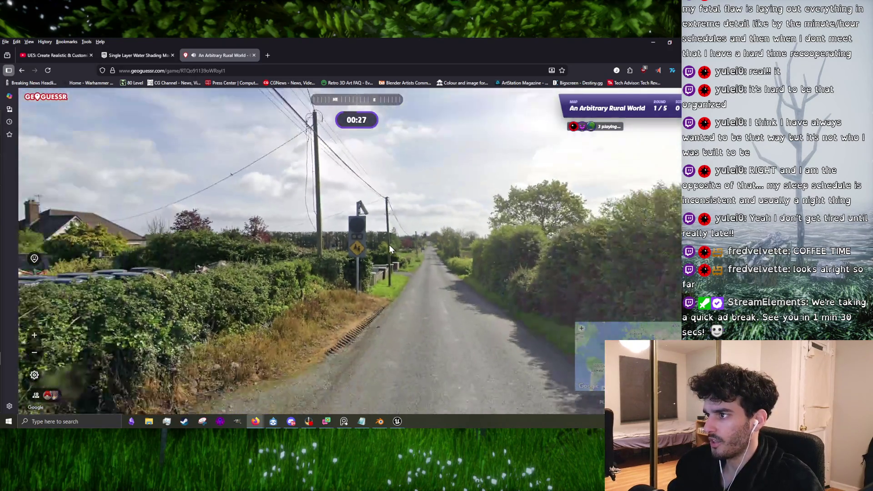
drag(389, 244, 593, 234)
mouse_move(314, 247)
mouse_down()
mouse_move(357, 234)
mouse_move(680, 243)
mouse_up()
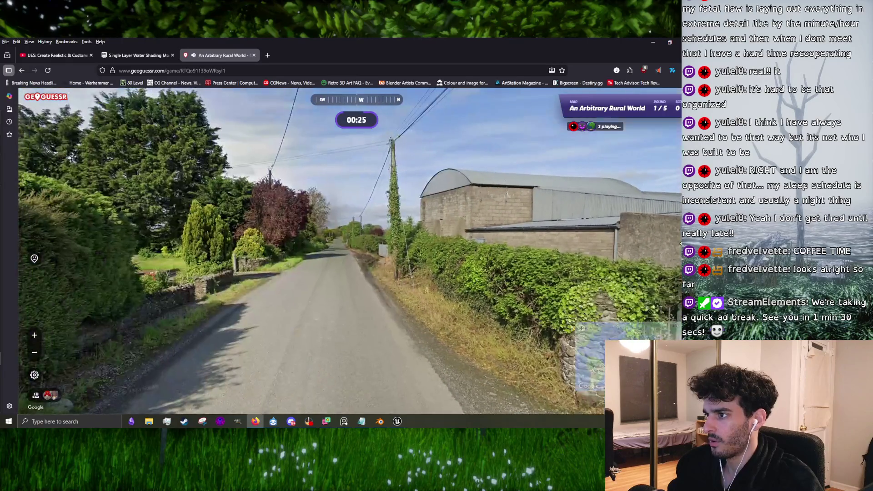
drag(599, 240, 444, 248)
scroll(444, 249, up, 4)
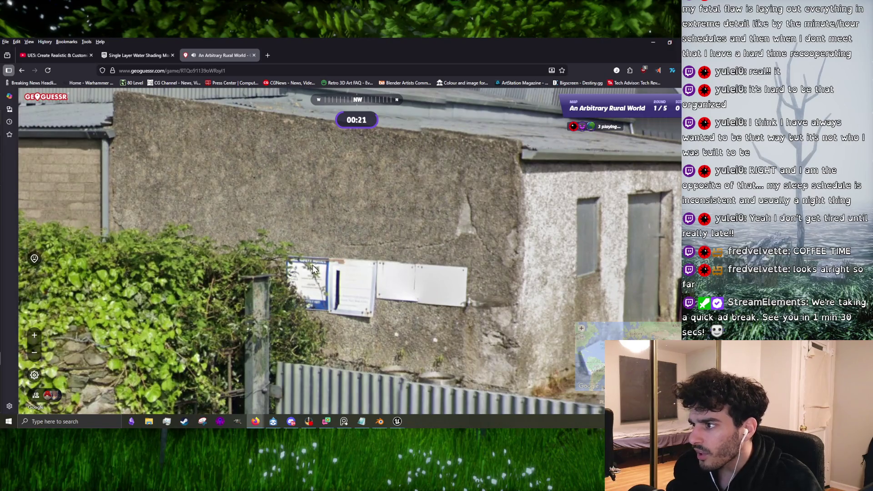
scroll(321, 268, down, 4)
mouse_move(320, 268)
mouse_down()
mouse_move(455, 246)
mouse_move(273, 244)
mouse_move(416, 242)
mouse_move(383, 203)
mouse_up()
- Travel down the country road past the school warning sign to the farm gate and buildings
click(377, 219)
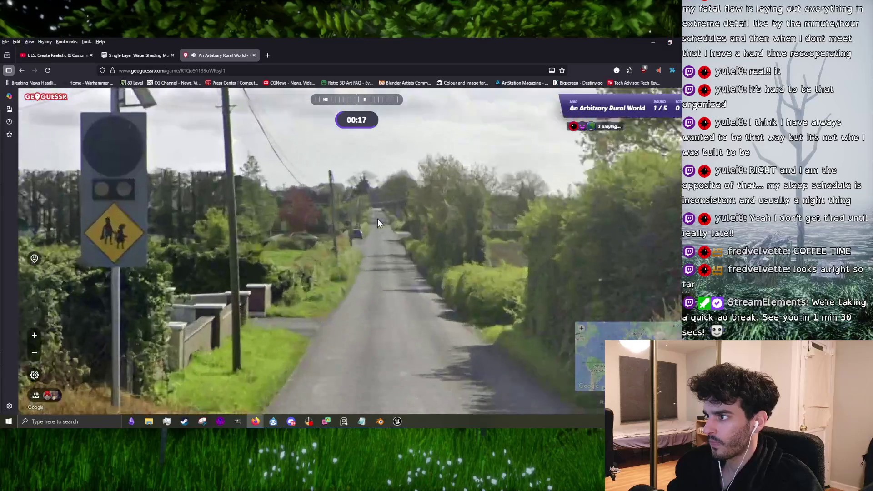
click(328, 224)
drag(333, 229, 184, 255)
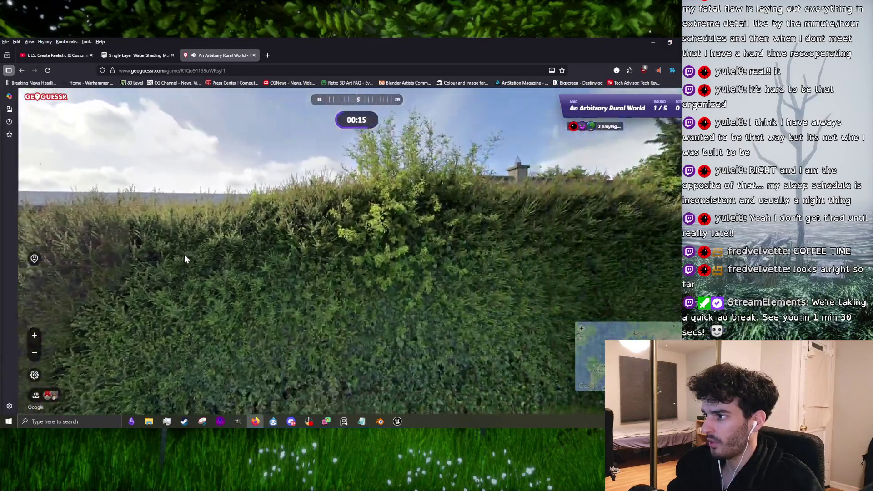
drag(291, 244, 416, 235)
click(365, 230)
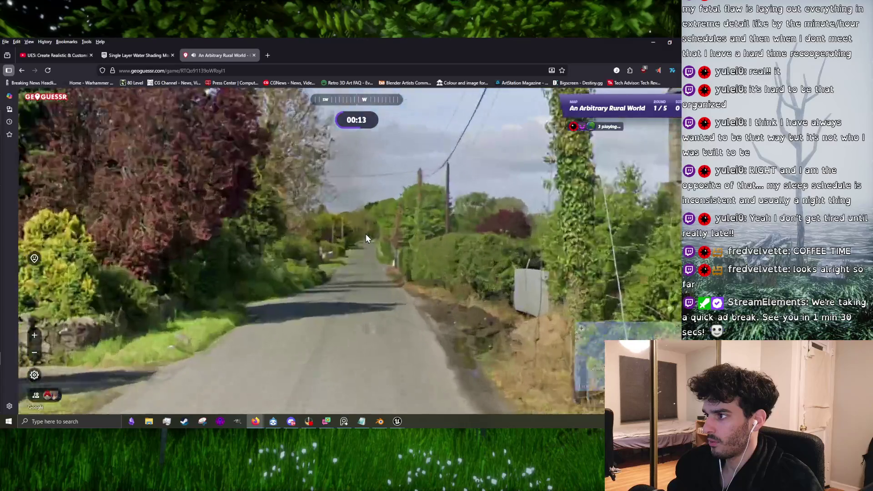
click(361, 234)
click(346, 241)
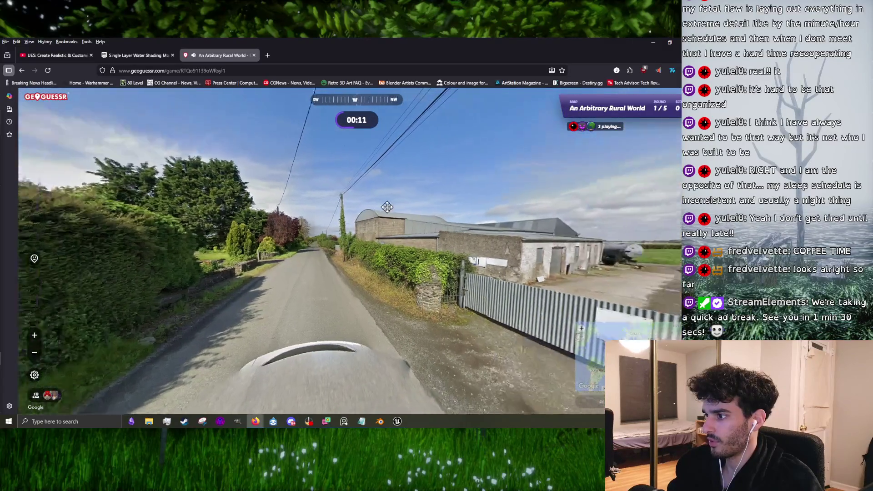
mouse_move(451, 158)
mouse_down()
mouse_move(356, 220)
mouse_move(528, 230)
mouse_up()
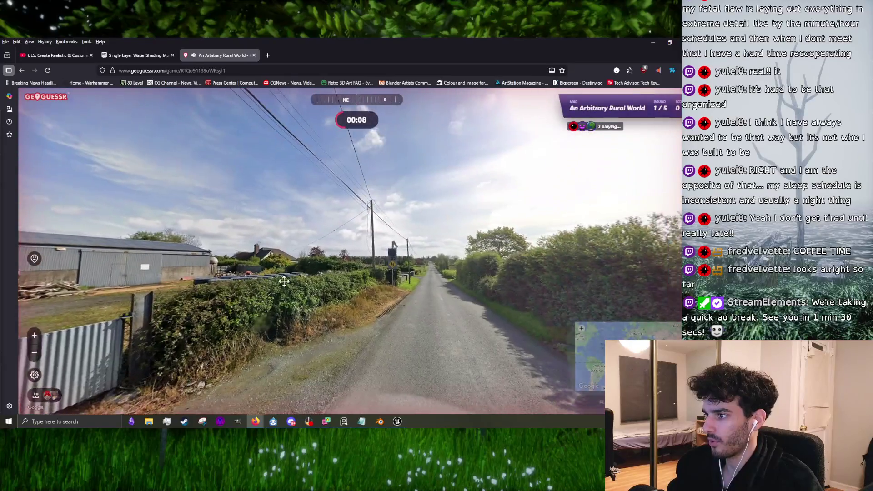
drag(284, 282, 654, 260)
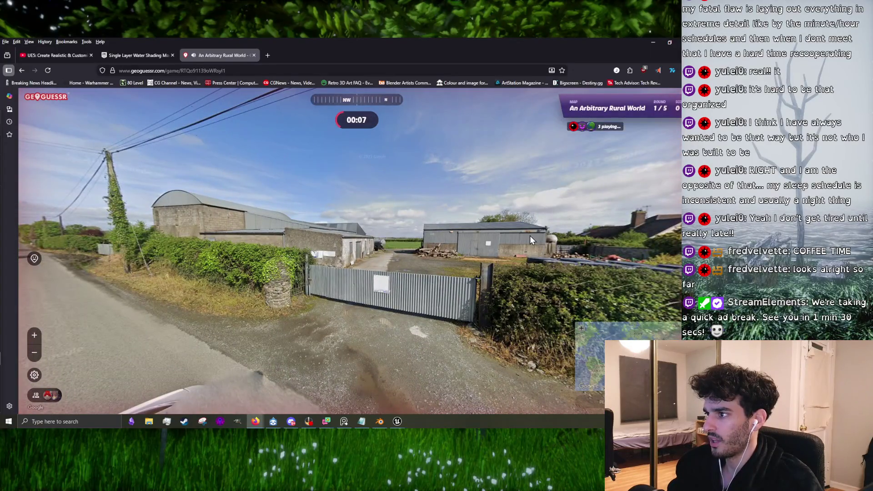
mouse_move(530, 235)
mouse_down()
mouse_move(440, 241)
mouse_move(651, 244)
mouse_move(547, 226)
mouse_up()
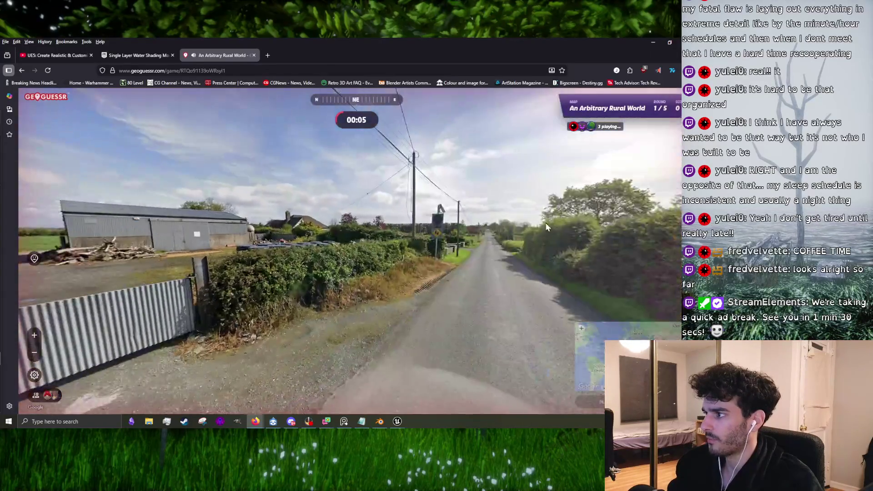
key(Up)
key(Up)
key(Up)
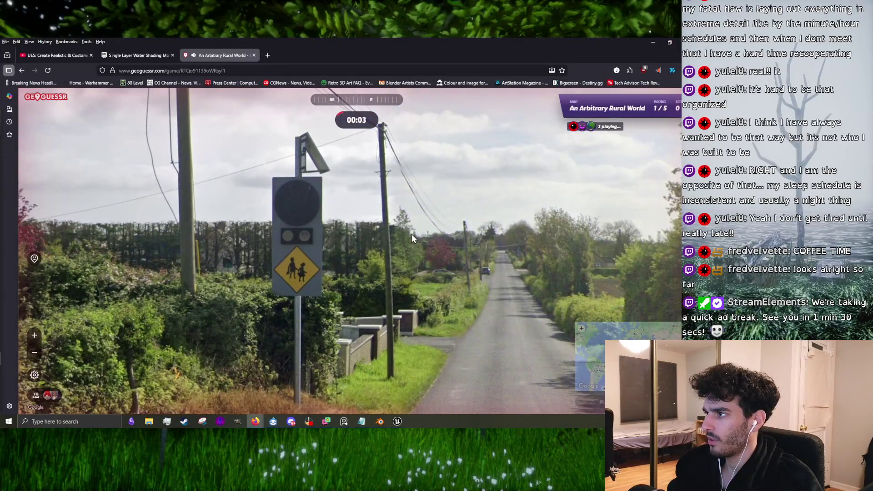
mouse_move(552, 241)
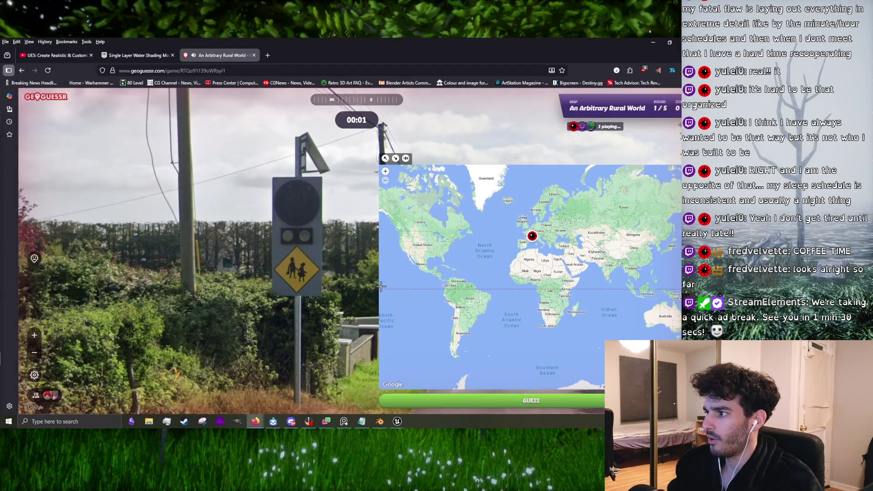
- Guess round 2 near Paraguay for 4,246 points at 302 km, then begin round 3
key(space)
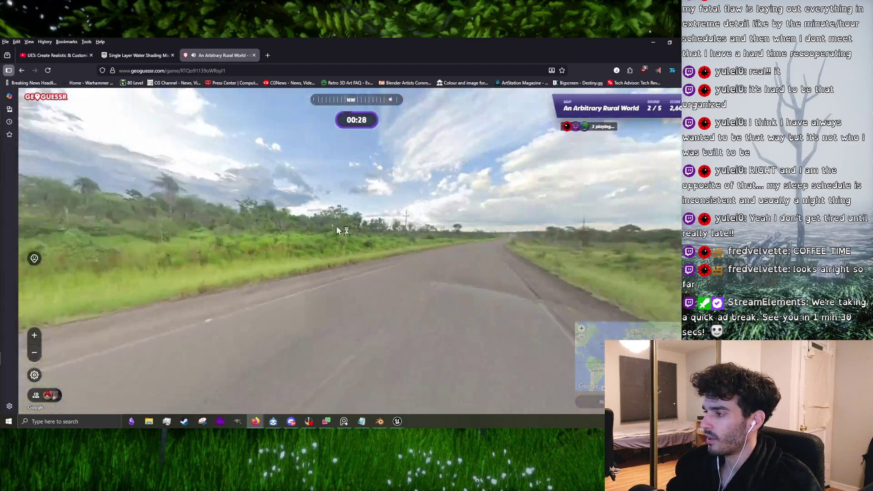
click(464, 236)
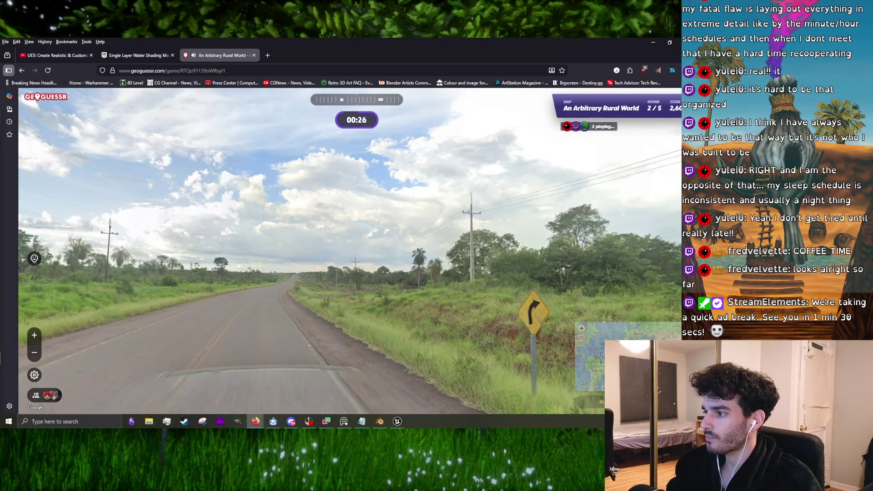
mouse_move(510, 324)
click(469, 311)
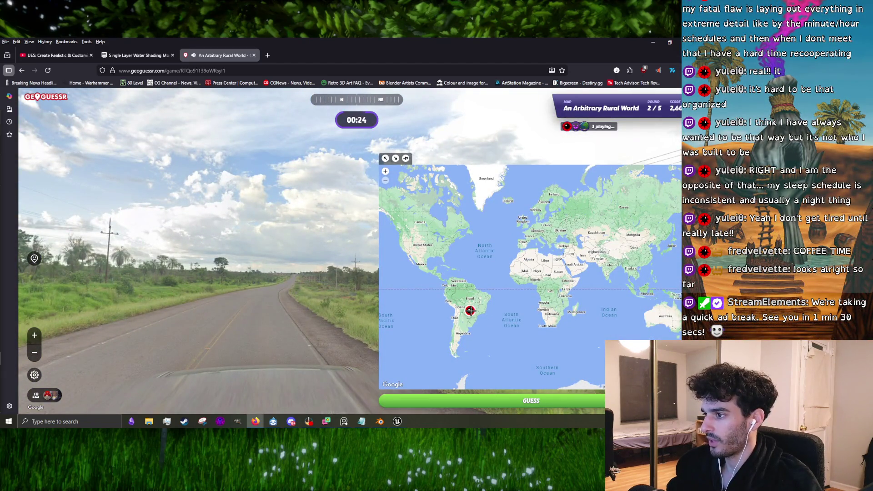
key(space)
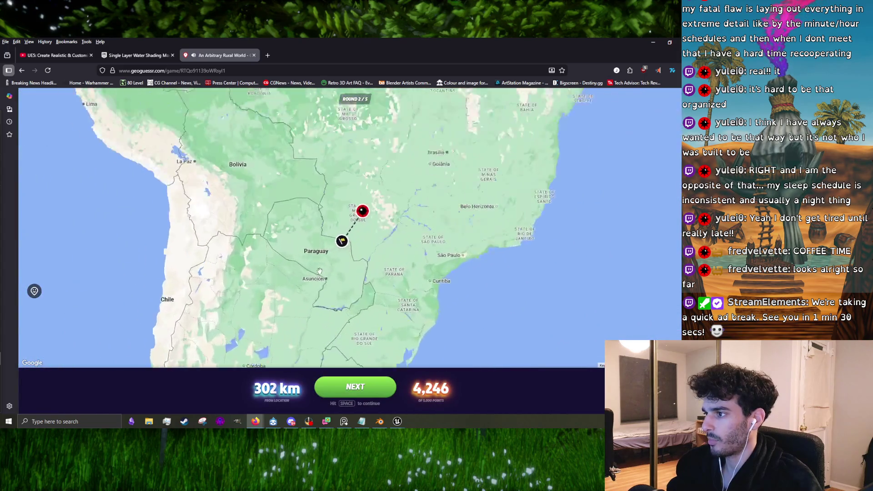
key(space)
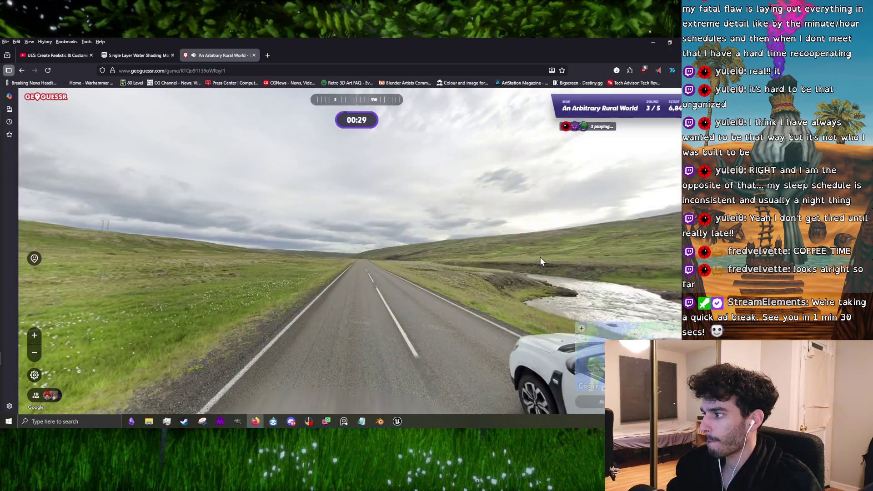
mouse_move(371, 262)
mouse_down()
mouse_move(201, 248)
mouse_move(408, 227)
mouse_up()
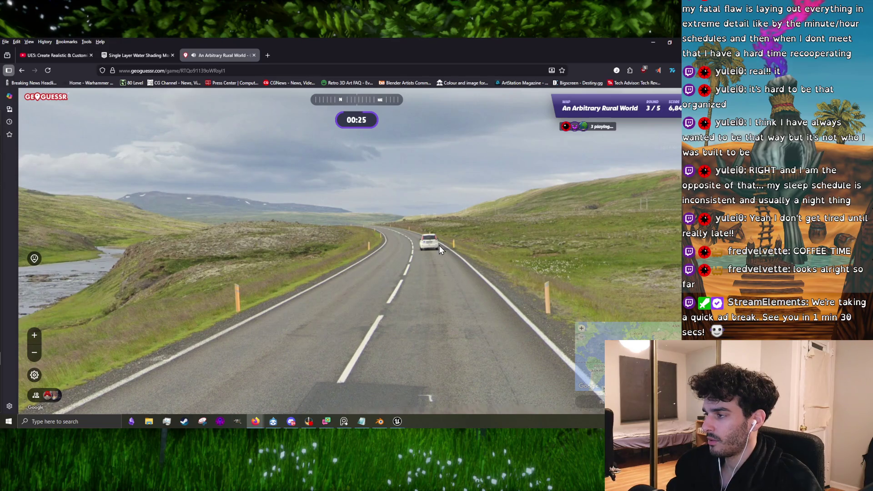
- Follow the road past the white car and river, zooming the minimap toward Iceland
click(438, 244)
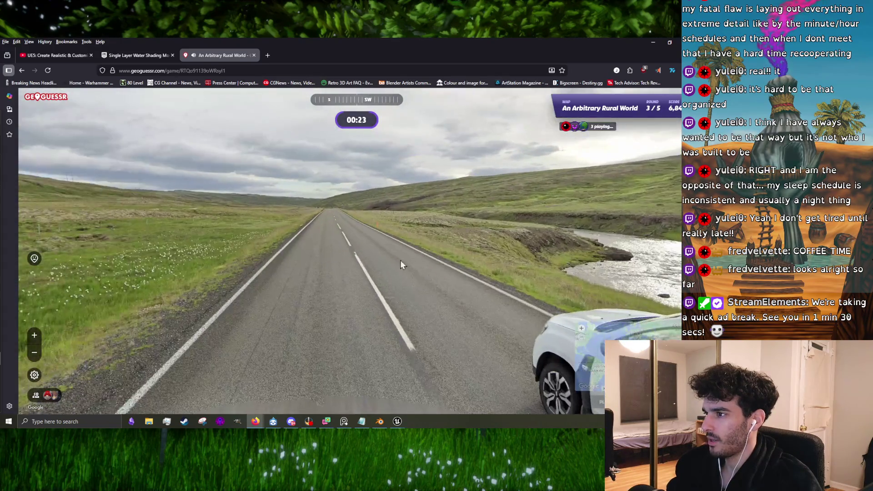
key(Right)
key(Right)
key(Right)
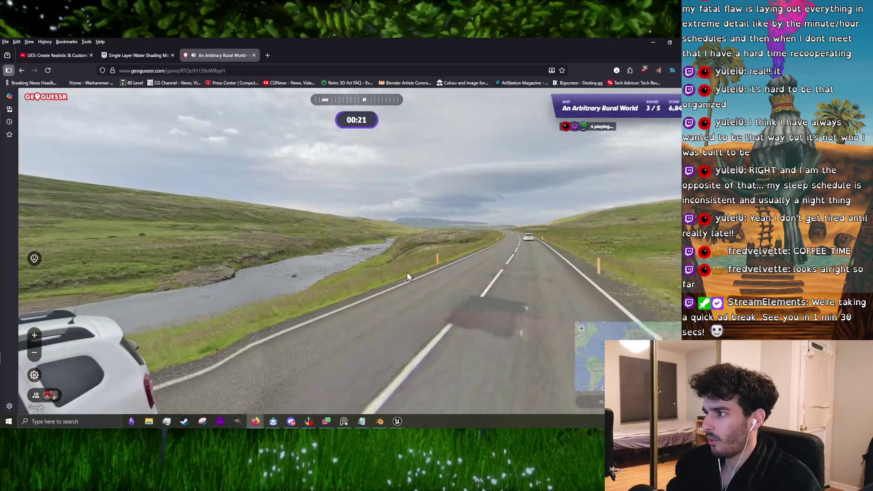
key(Left)
key(Left)
key(Left)
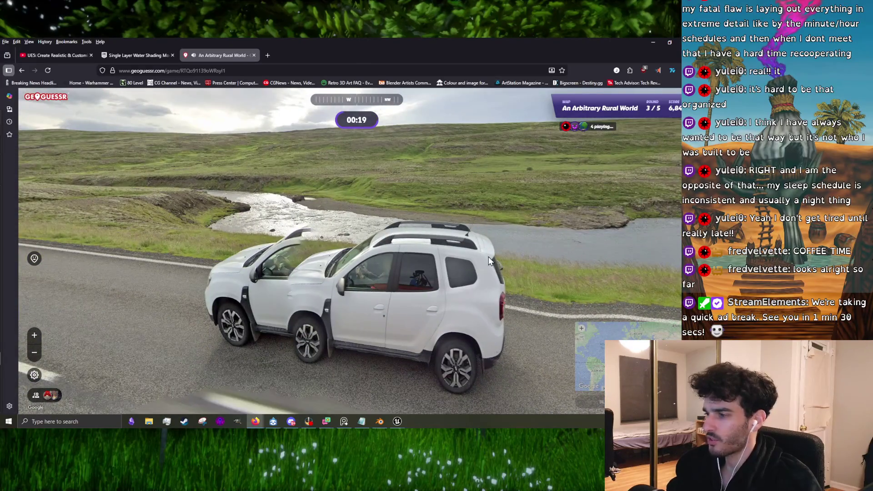
key(Right)
key(Right)
key(Right)
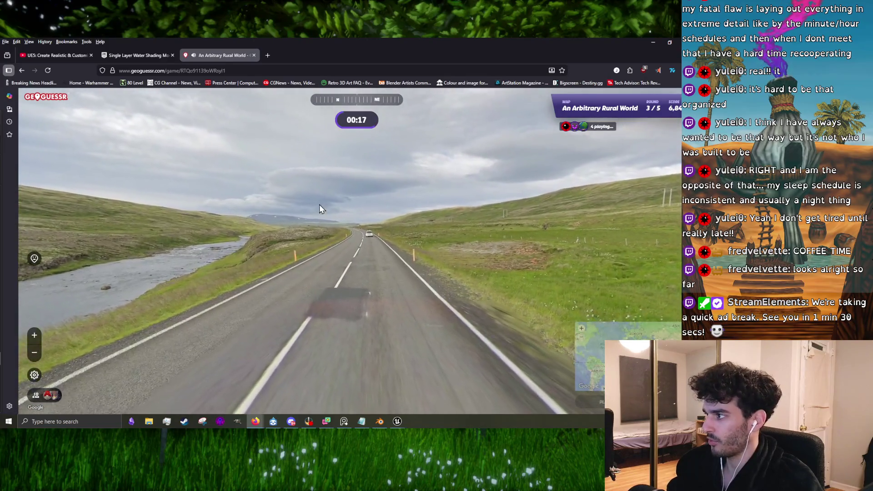
key(Up)
click(364, 280)
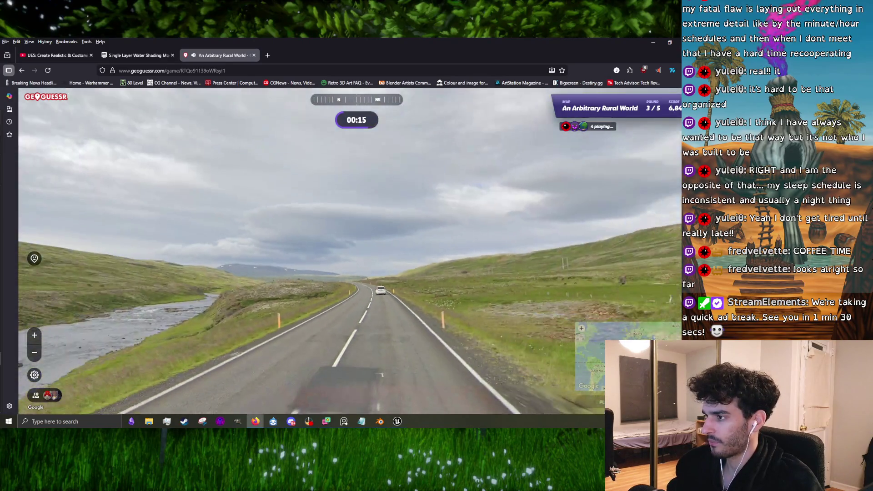
mouse_move(514, 234)
scroll(514, 234, up, 5)
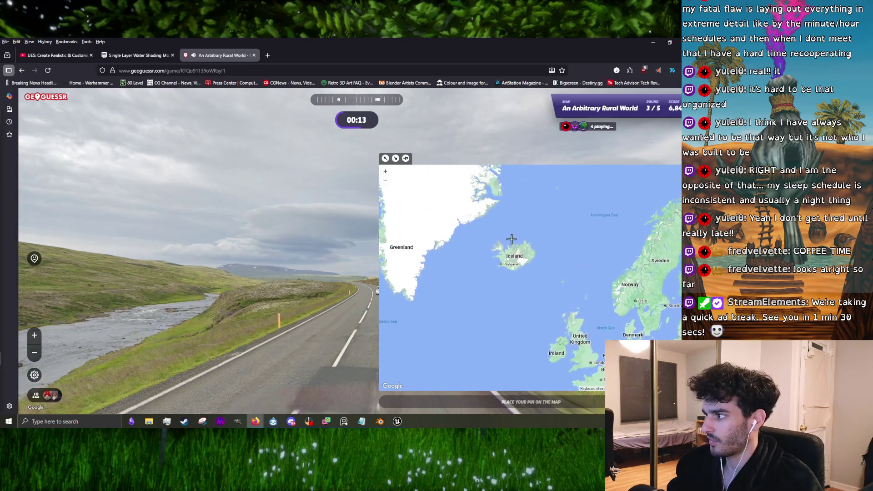
scroll(531, 285, up, 2)
- Survey the open moorland, then guess near Akureyri in northern Iceland for 4,440 points
click(432, 286)
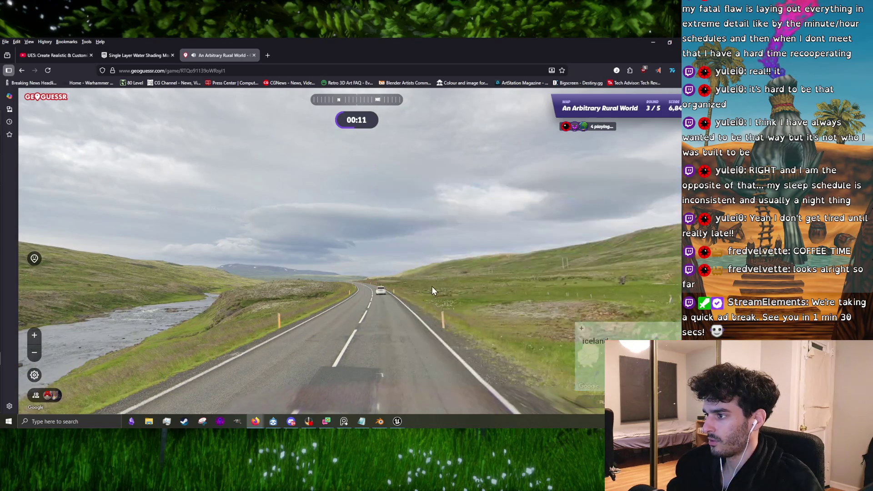
mouse_move(388, 291)
mouse_down()
mouse_move(591, 287)
mouse_move(463, 285)
mouse_up()
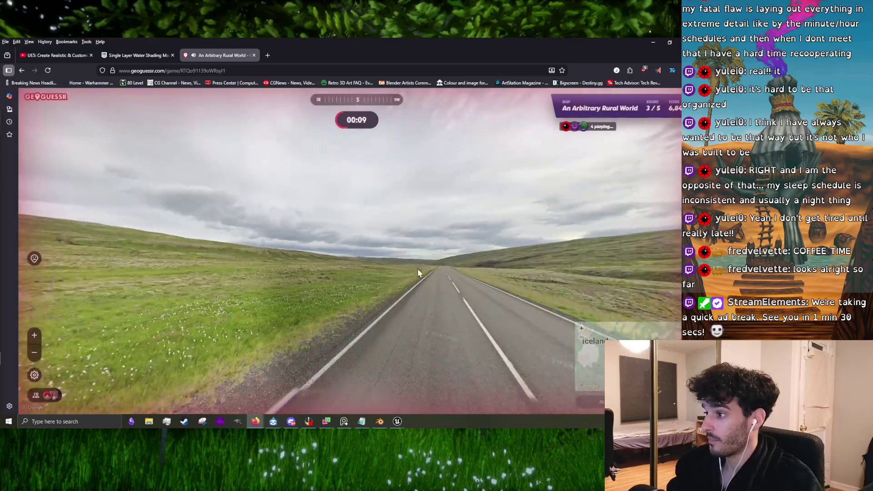
mouse_move(279, 279)
mouse_down()
mouse_move(182, 272)
mouse_move(384, 254)
mouse_move(238, 225)
mouse_up()
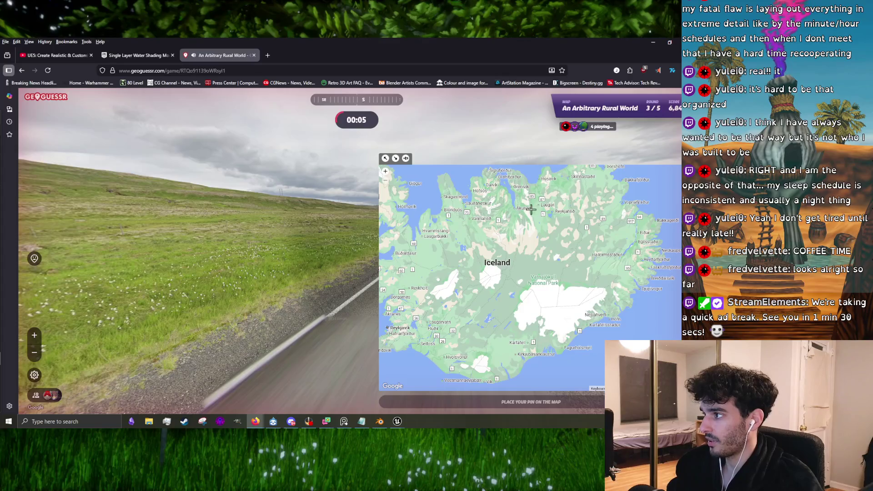
click(515, 216)
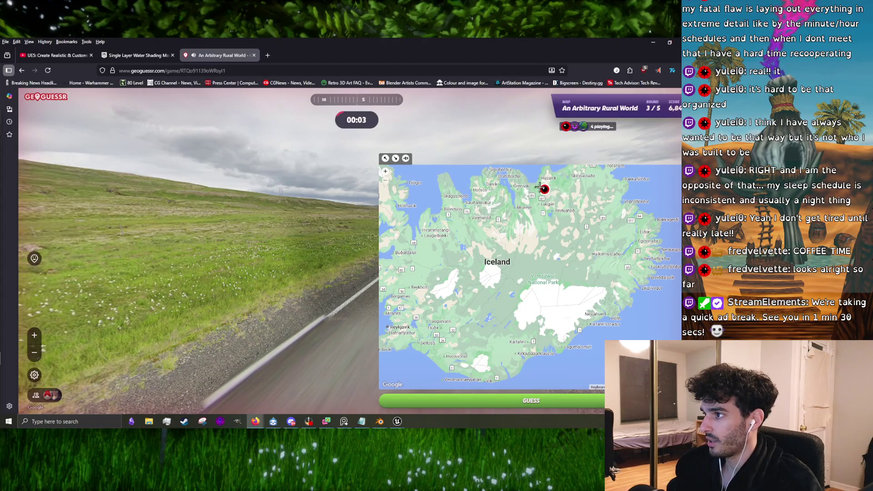
click(395, 401)
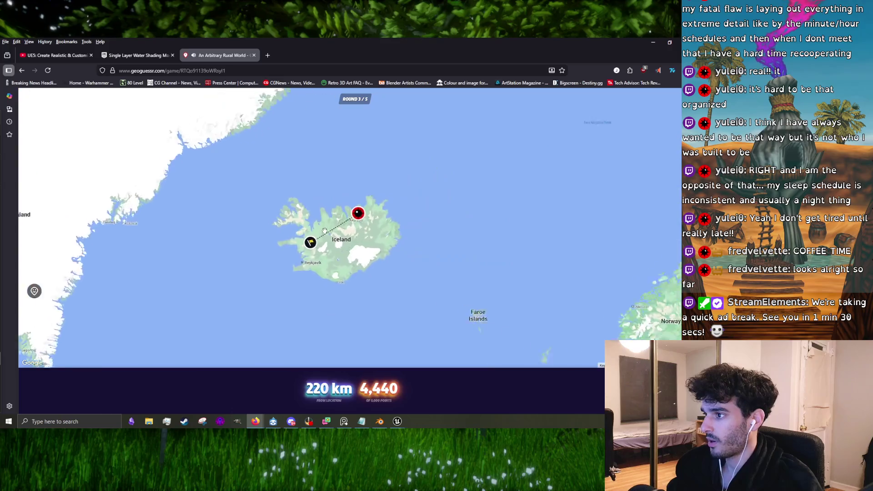
- Start round 4 and travel the muddy dirt road toward the mountains and distant trucks
key(space)
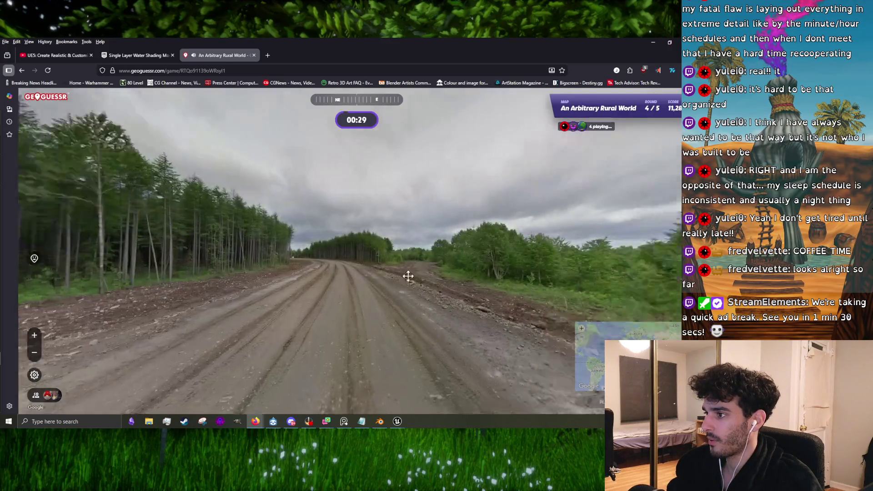
mouse_move(408, 276)
mouse_down()
mouse_move(445, 276)
mouse_move(429, 242)
mouse_up()
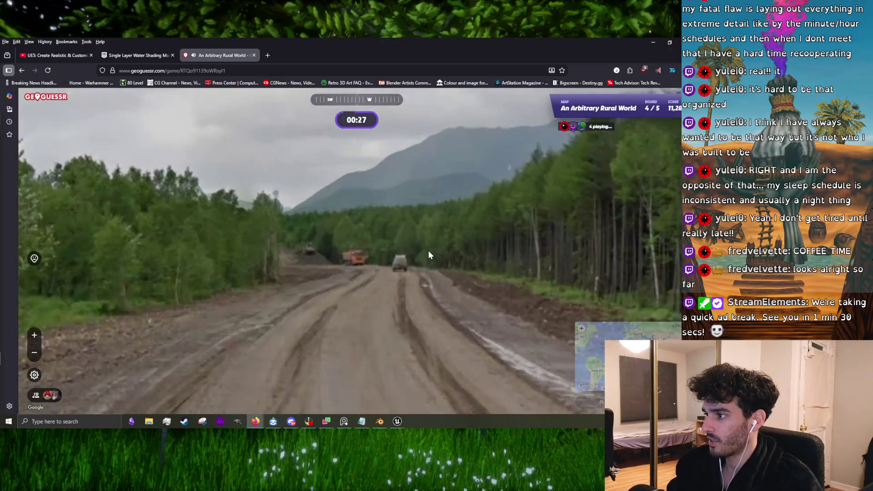
click(318, 252)
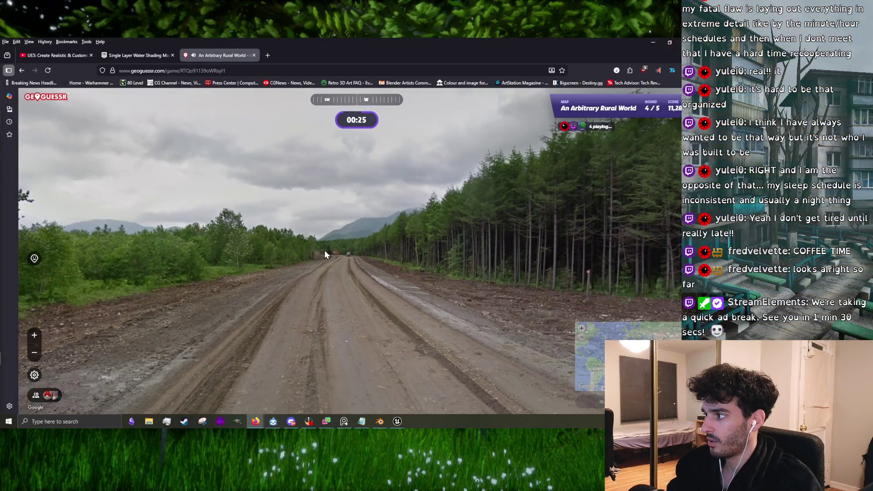
drag(324, 250, 226, 243)
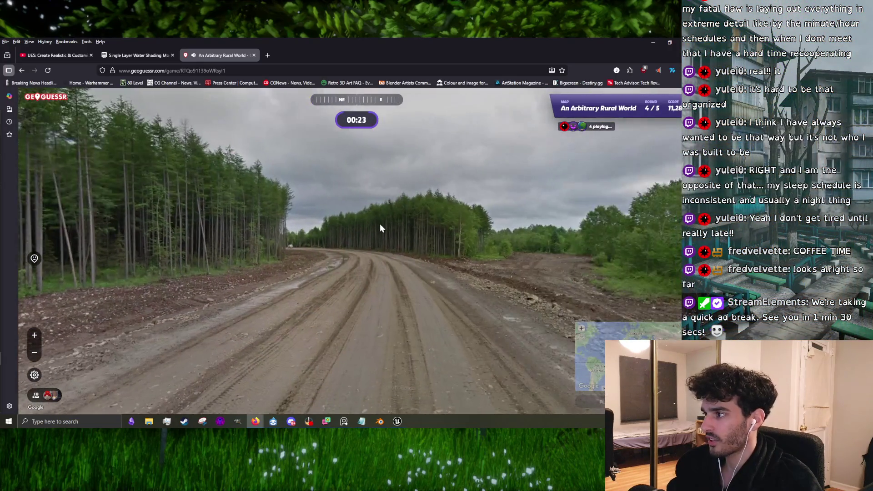
mouse_move(380, 223)
mouse_down()
mouse_move(244, 233)
mouse_move(263, 229)
mouse_up()
mouse_move(306, 258)
mouse_down()
mouse_move(196, 247)
mouse_move(398, 222)
mouse_up()
click(398, 222)
click(378, 225)
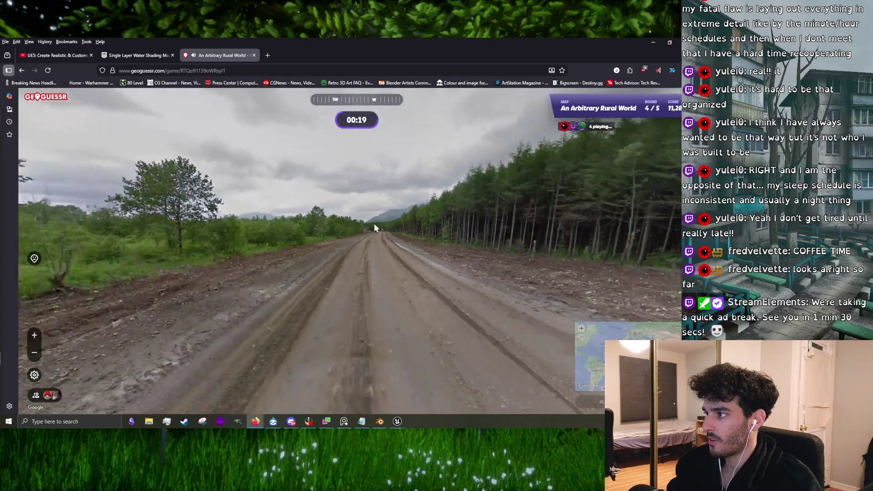
drag(386, 214, 277, 218)
click(276, 216)
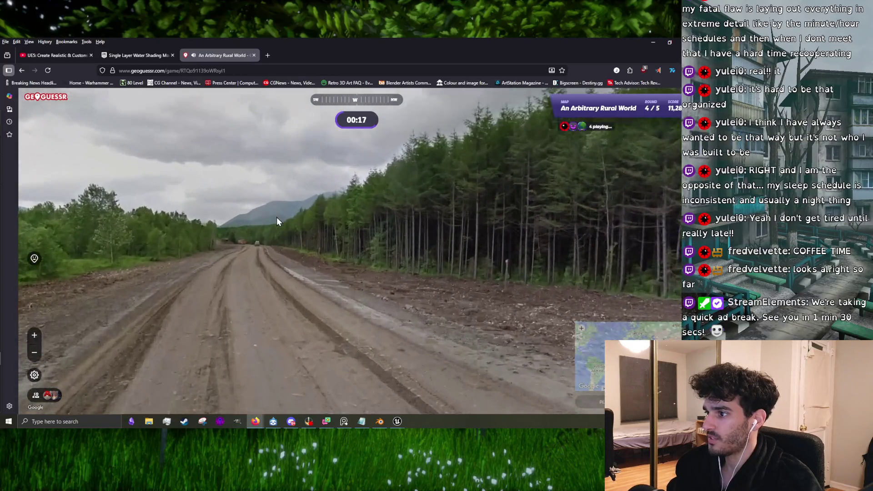
drag(227, 235, 330, 260)
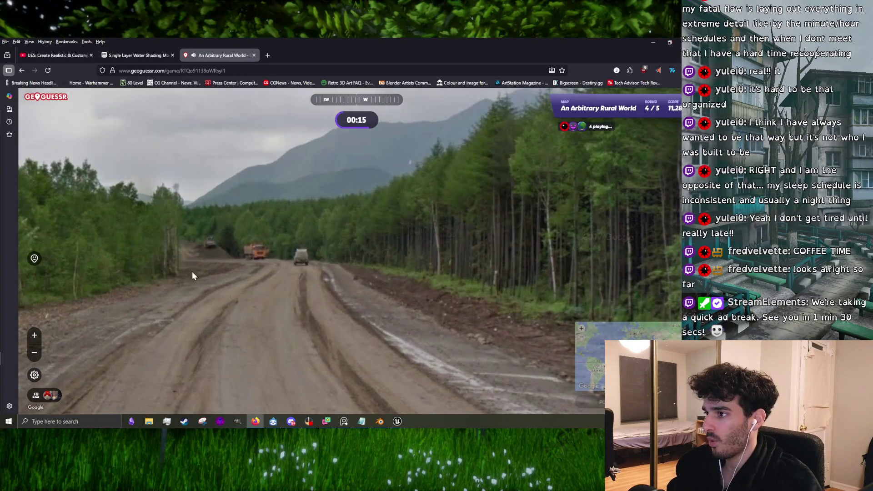
- Move on to the road bend, then guess in western Russia for 314 points at 5,122 km
click(271, 268)
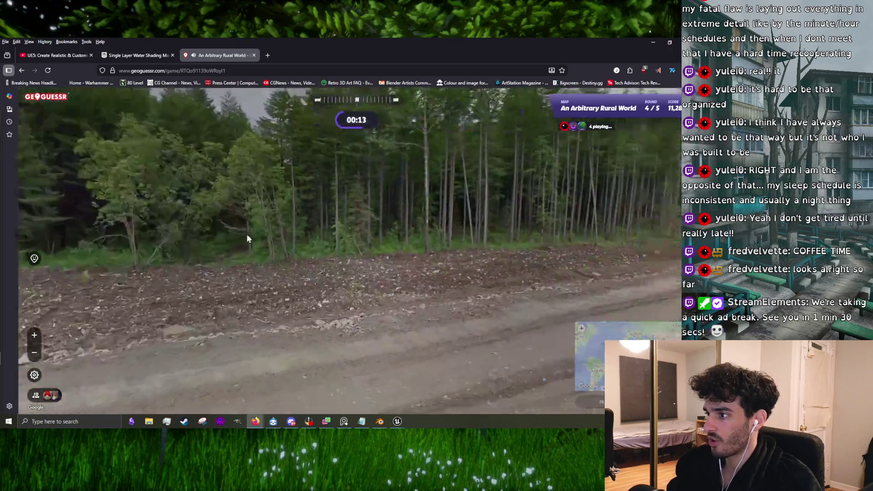
drag(247, 234, 375, 257)
click(284, 203)
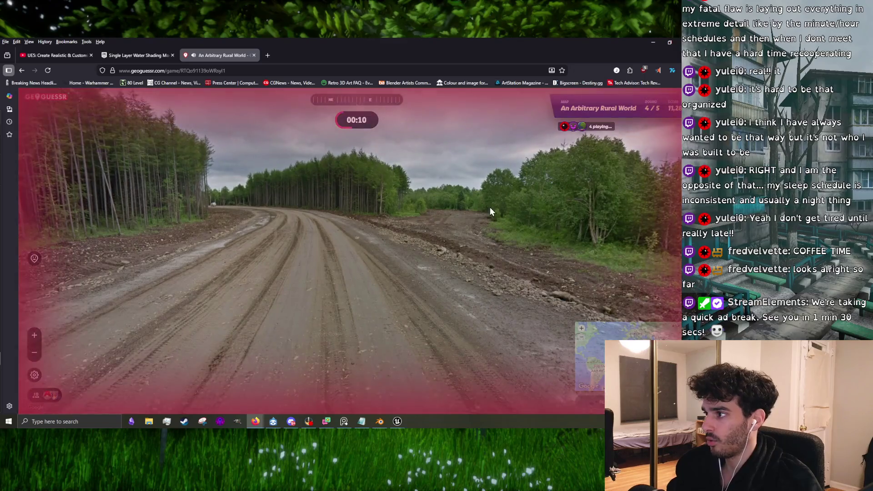
mouse_move(490, 207)
mouse_down()
mouse_move(494, 224)
mouse_move(394, 220)
mouse_up()
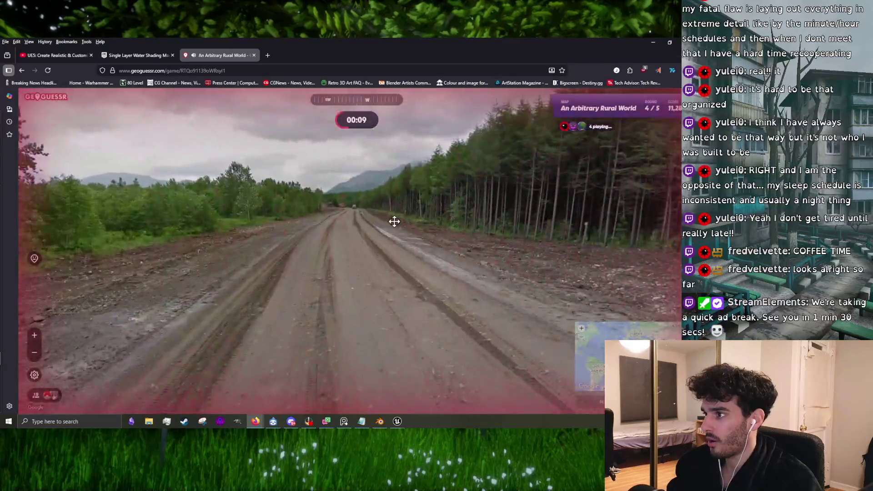
mouse_move(569, 258)
click(583, 203)
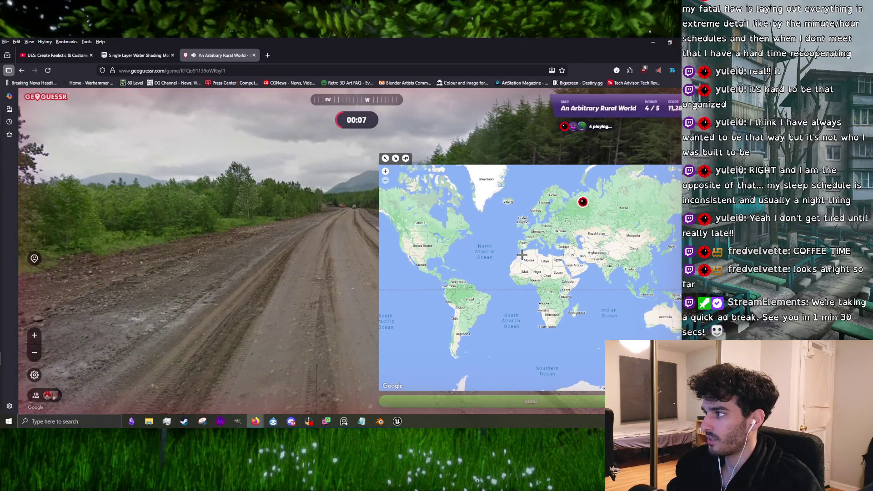
key(space)
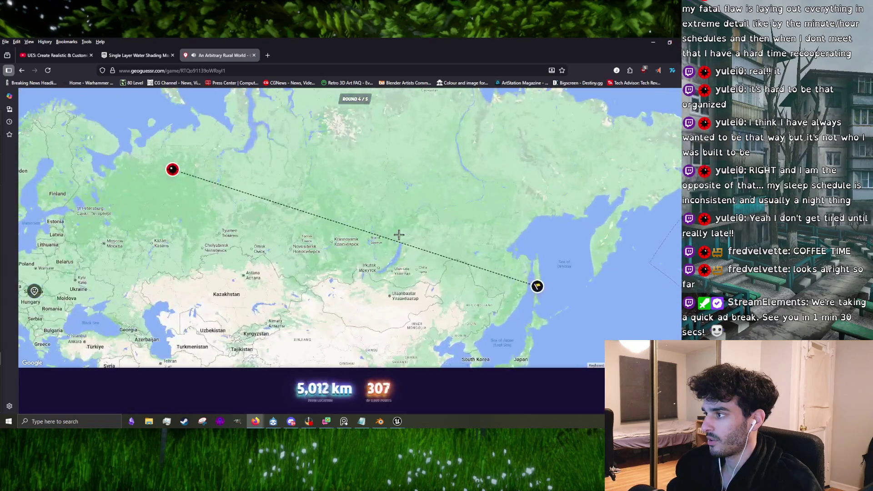
scroll(494, 262, up, 5)
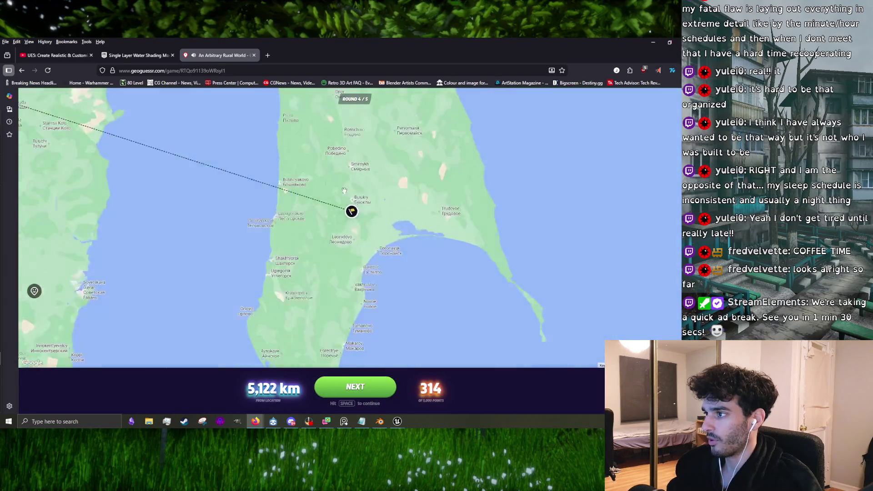
scroll(334, 263, up, 5)
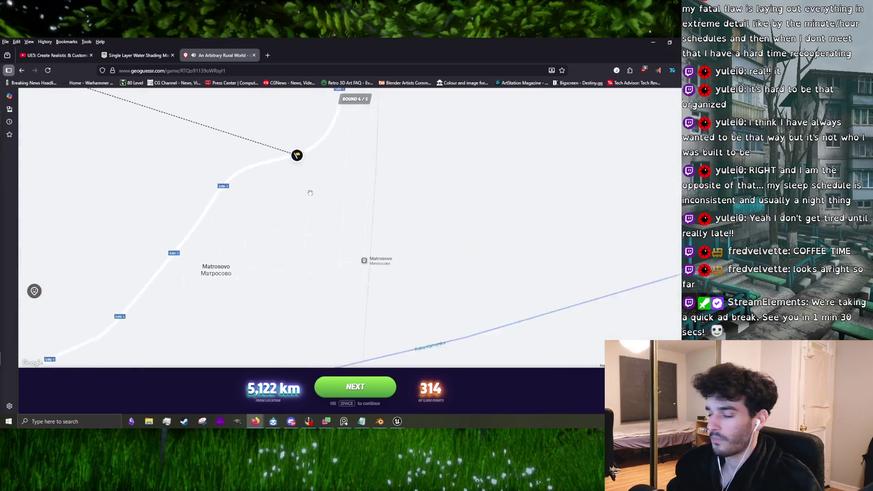
- Start round 5 and look around the traffic on the red-dirt highway
key(space)
key(Left)
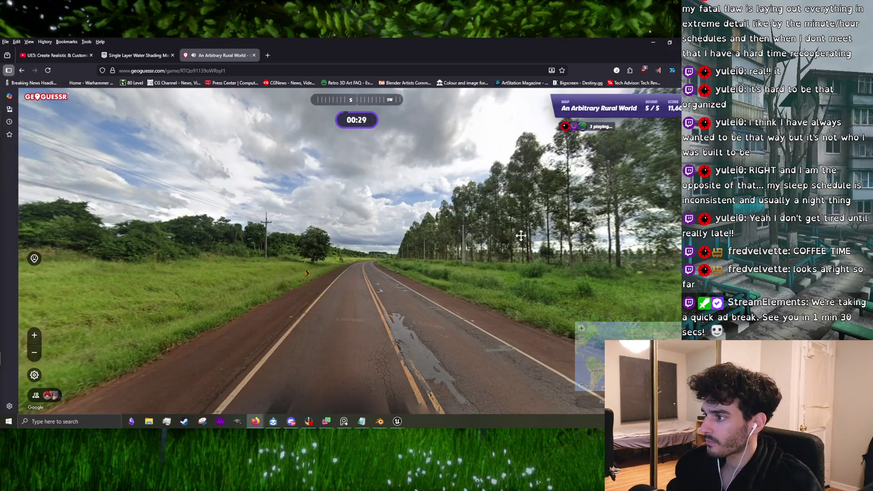
key(Right)
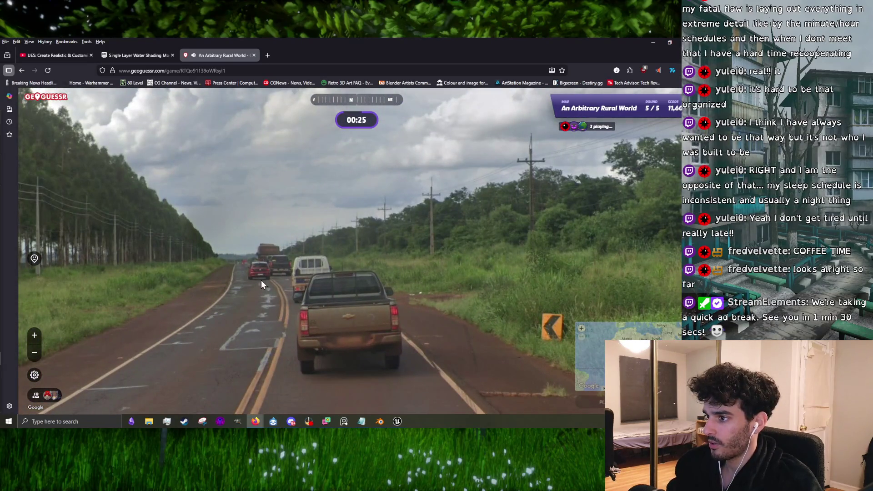
key(Right)
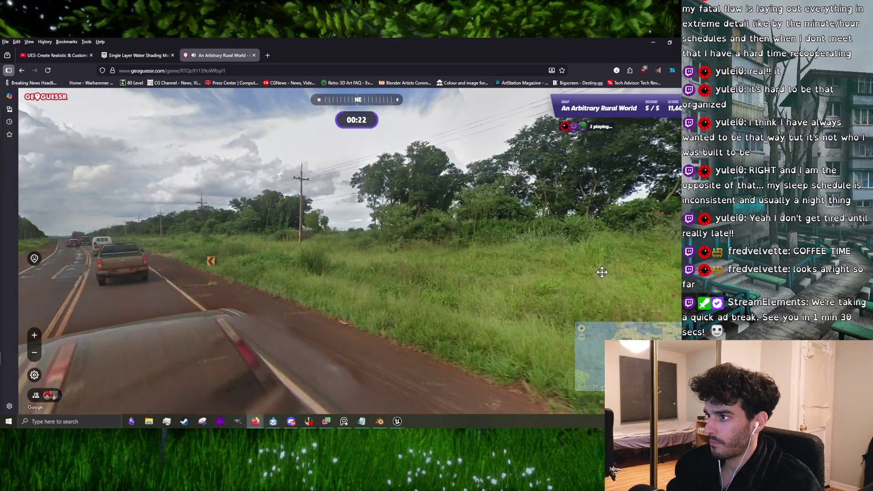
mouse_move(600, 269)
mouse_down()
mouse_move(489, 281)
mouse_move(184, 241)
mouse_up()
mouse_move(485, 200)
mouse_down()
mouse_move(391, 181)
mouse_move(150, 248)
mouse_move(422, 223)
mouse_up()
- Move up behind the pickup truck and check the surroundings from nearby panoramas
click(362, 233)
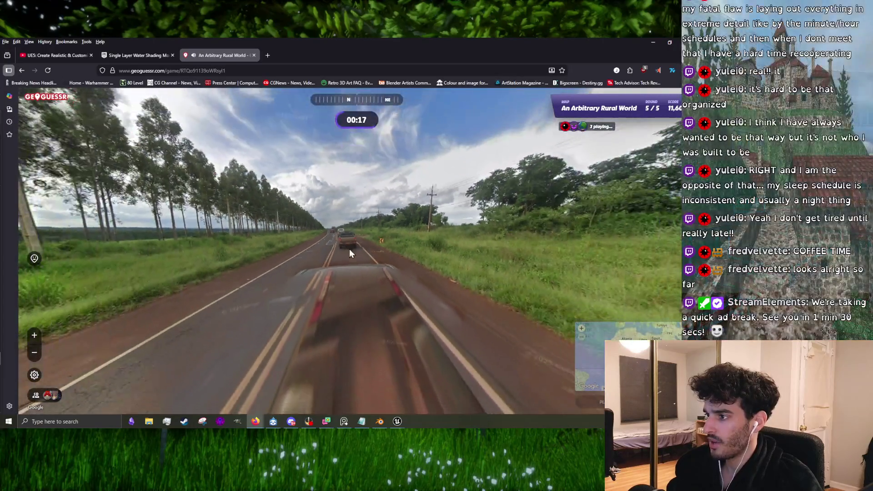
mouse_move(349, 249)
mouse_down()
mouse_move(514, 162)
mouse_move(516, 201)
mouse_move(657, 286)
mouse_up()
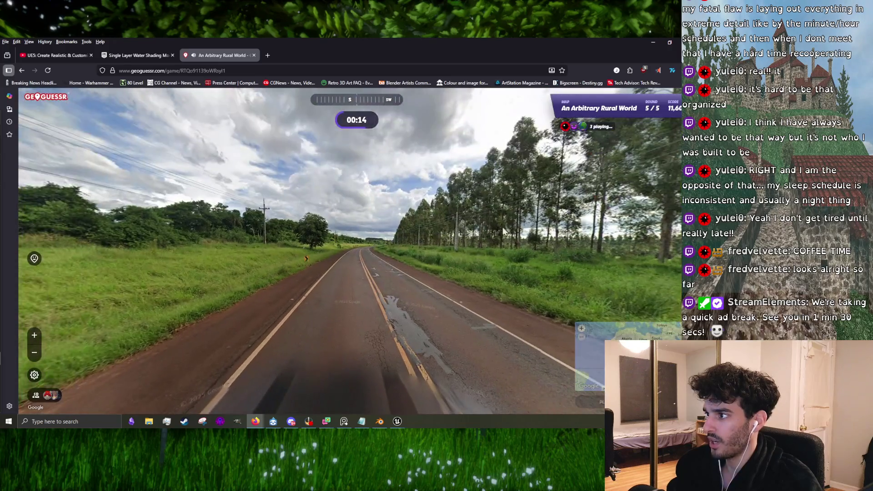
mouse_move(503, 232)
mouse_down()
mouse_move(413, 218)
mouse_move(386, 269)
mouse_up()
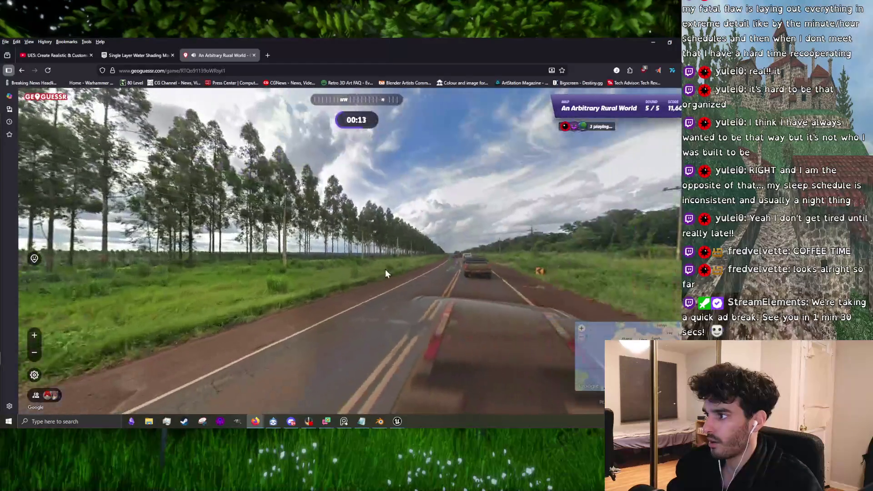
click(500, 268)
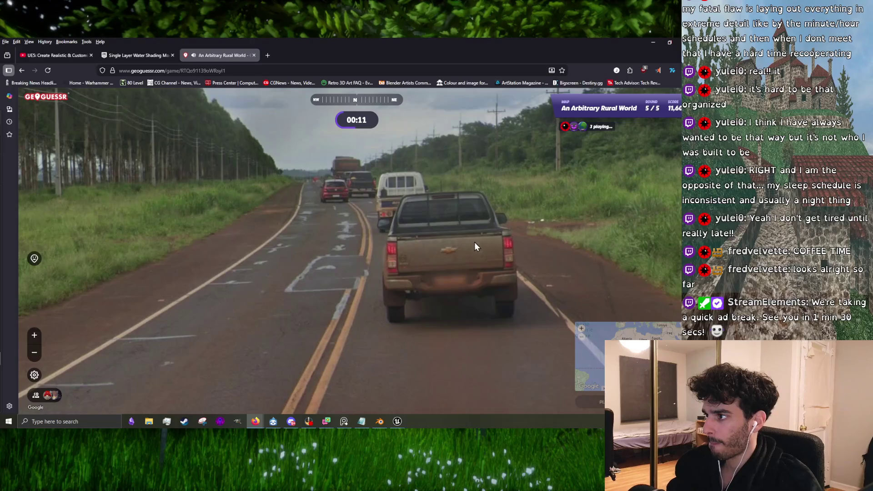
click(413, 216)
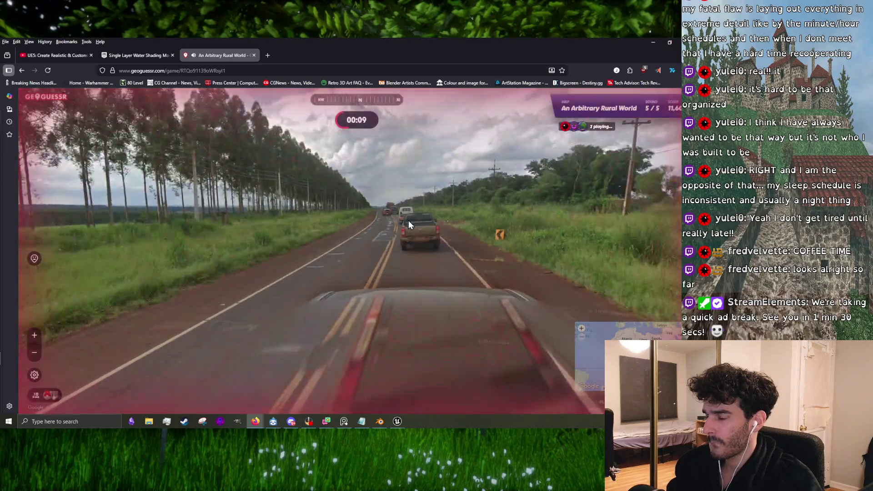
- Guess in South America near Paraguay, landing 441 km off for 3,940 points
key(Escape)
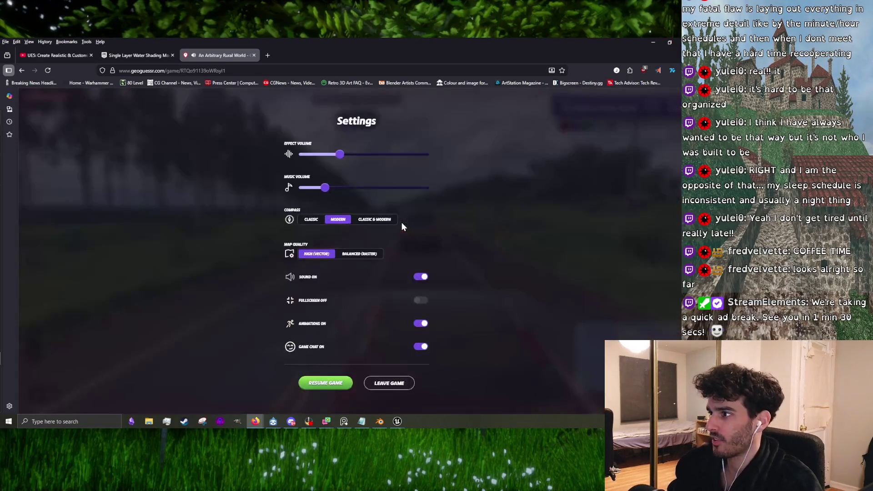
key(Escape)
mouse_move(538, 289)
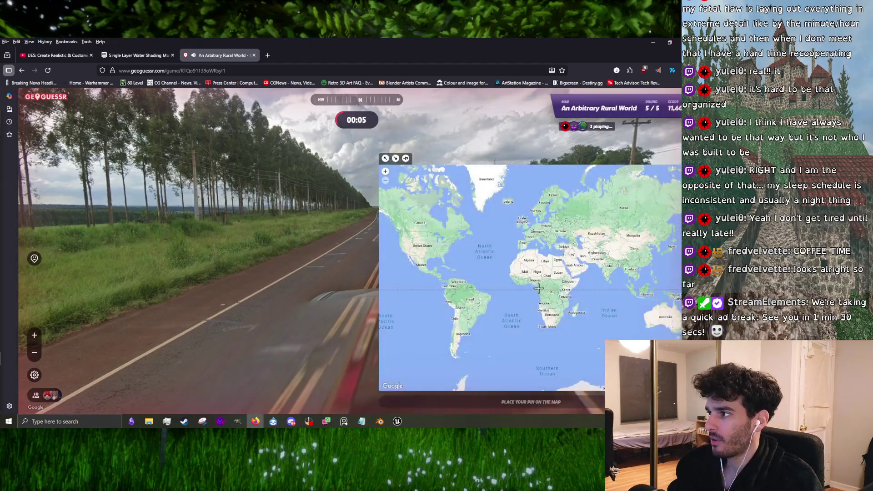
click(458, 295)
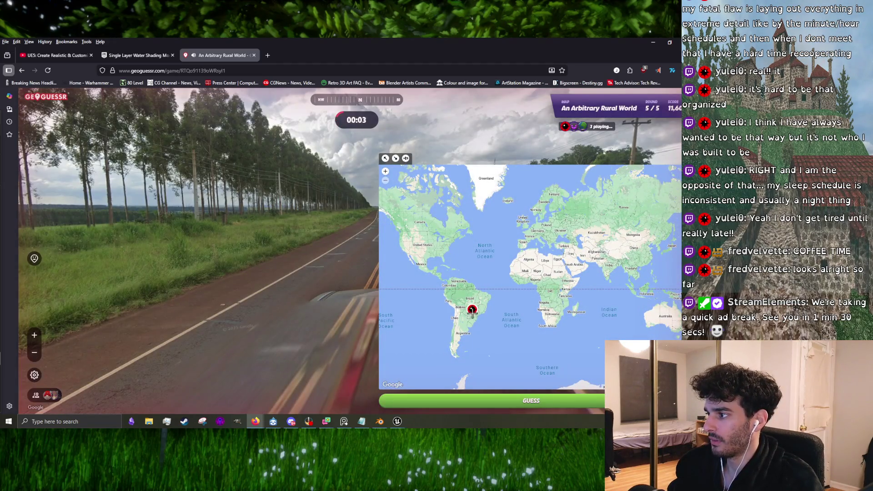
key(space)
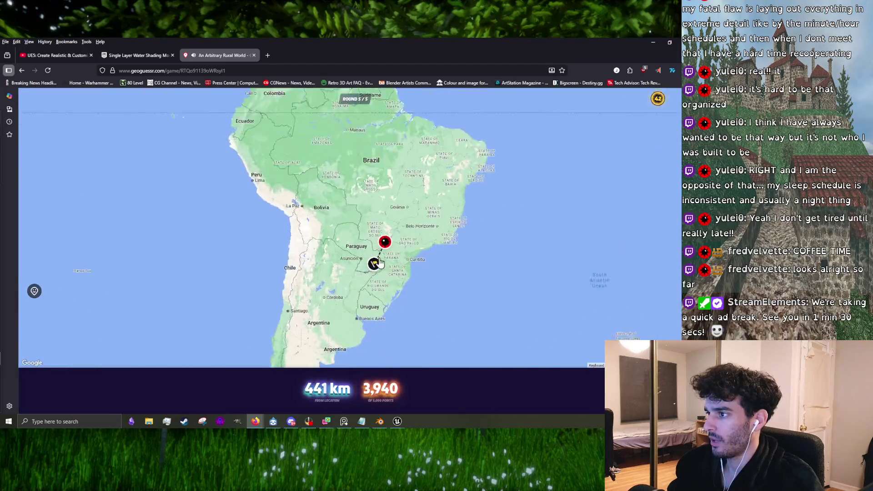
- View the final 15,542-point game summary and close the GeoGuessr tab
key(space)
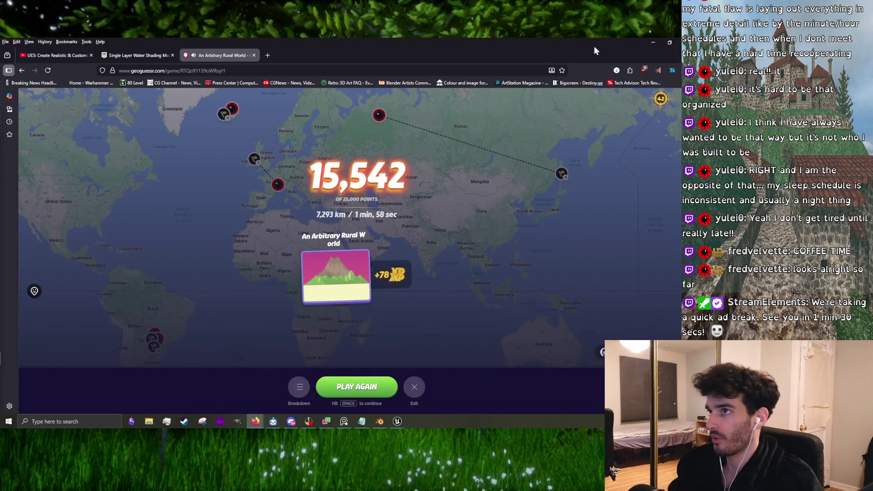
click(254, 55)
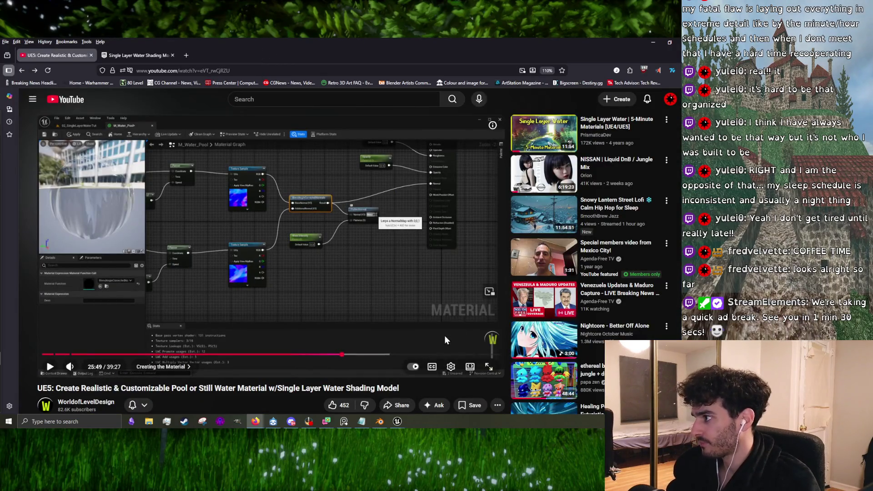
- Play the NISSAN Liquid DnB mix at Normal playback speed, then close its tab
click(543, 174)
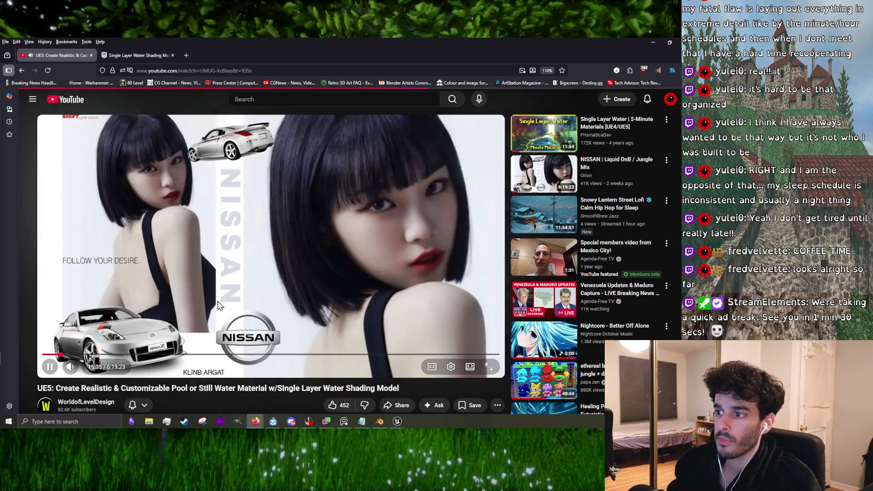
click(429, 339)
click(451, 371)
click(451, 337)
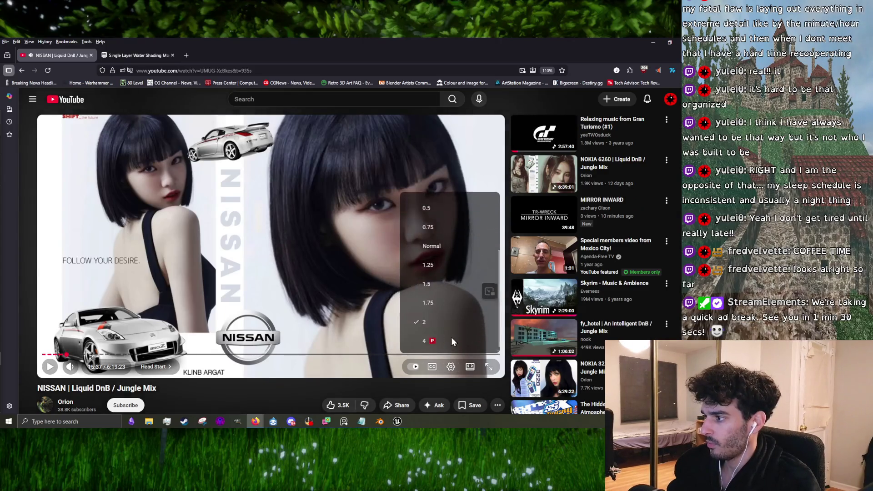
click(450, 247)
click(200, 337)
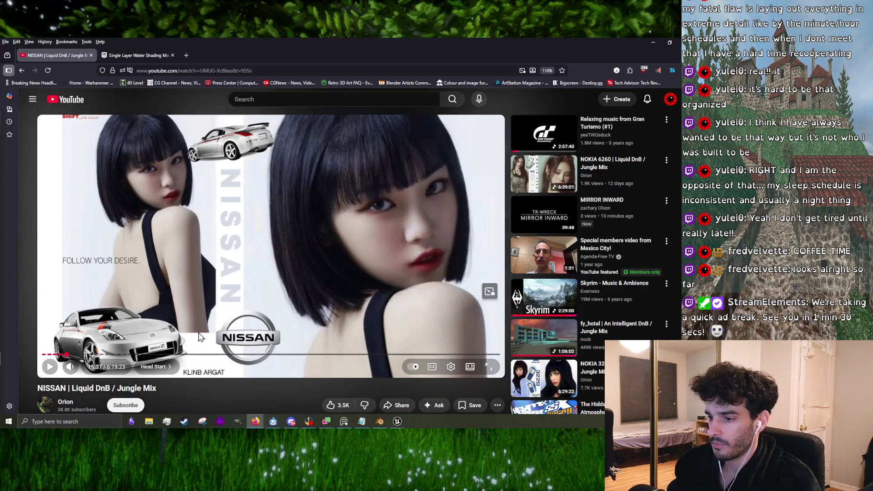
key(space)
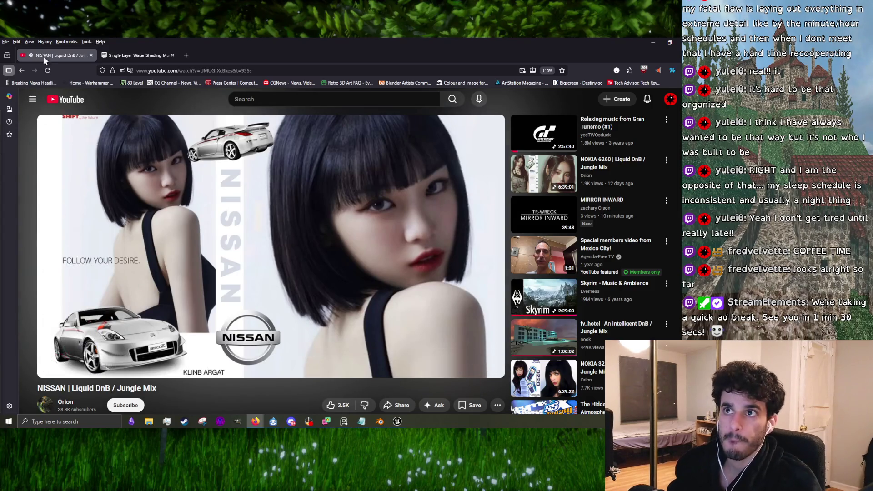
key(ctrl+w)
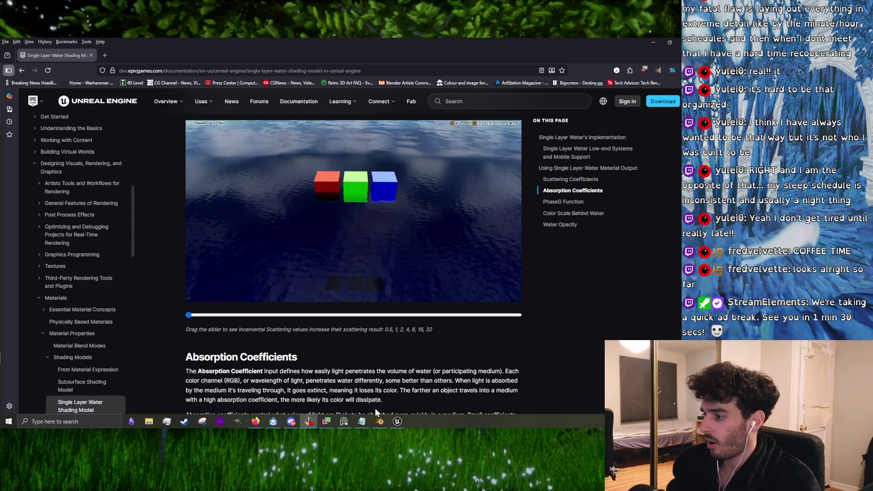
- Compare the underpass pillars and fog in the level viewport with the Single Layer Water documentation
mouse_move(397, 421)
click(370, 383)
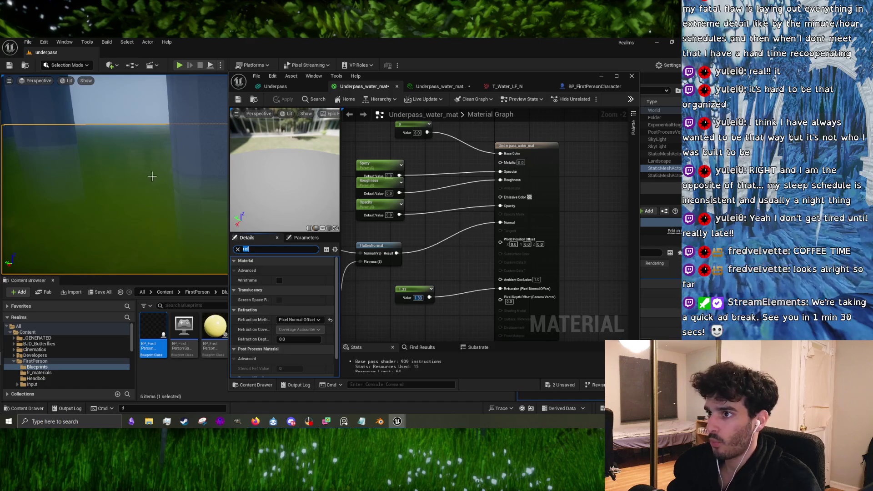
drag(152, 176, 152, 191)
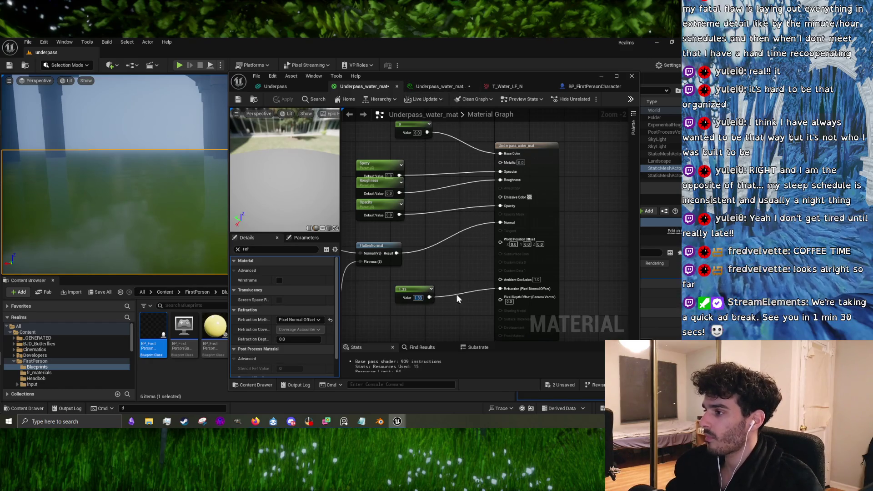
mouse_move(258, 422)
click(296, 388)
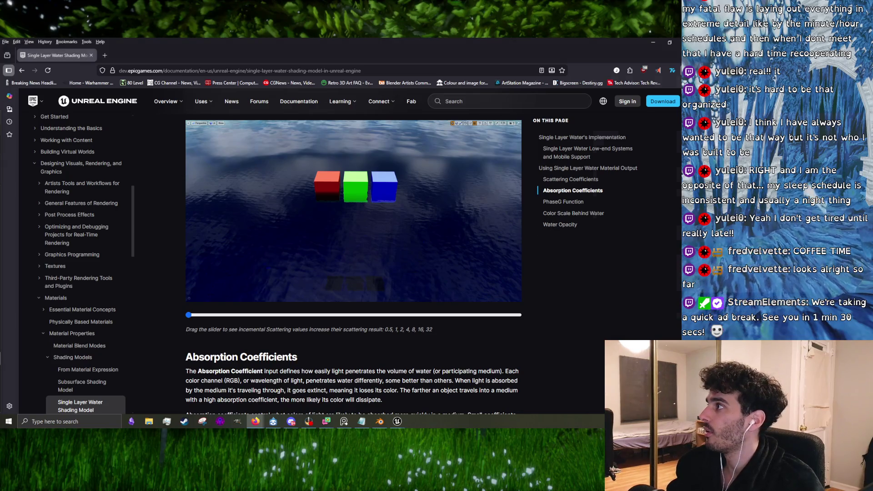
key(alt+Tab)
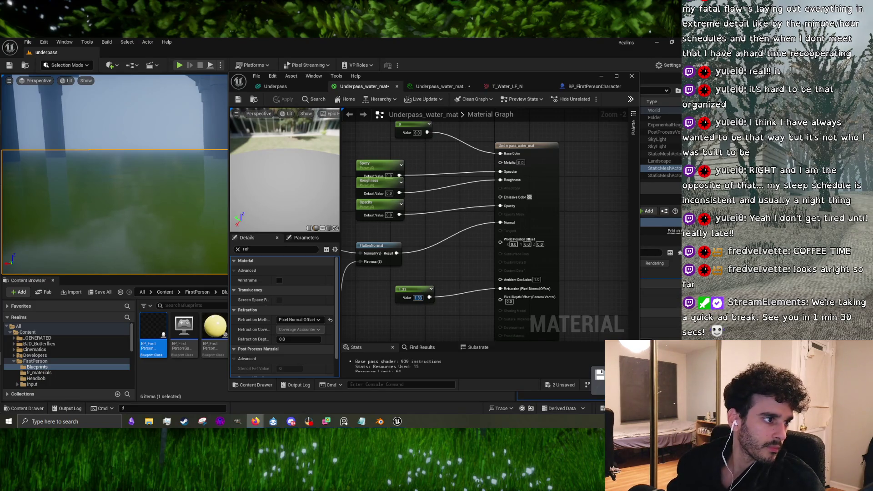
key(alt+Tab)
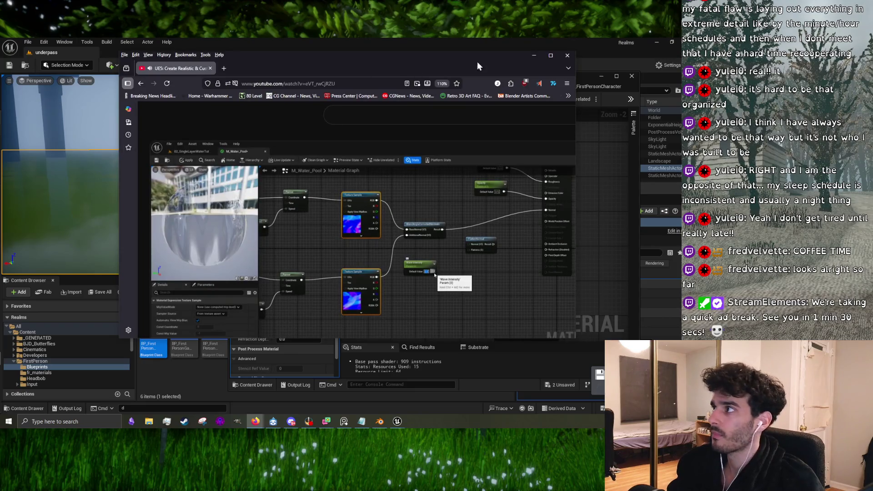
- Maximize the pool water tutorial and play it at 2x speed
click(549, 55)
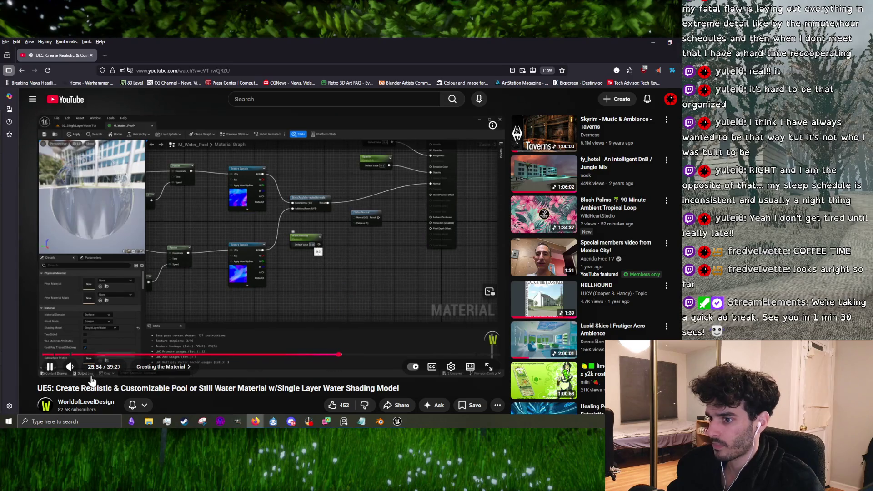
click(452, 369)
click(428, 322)
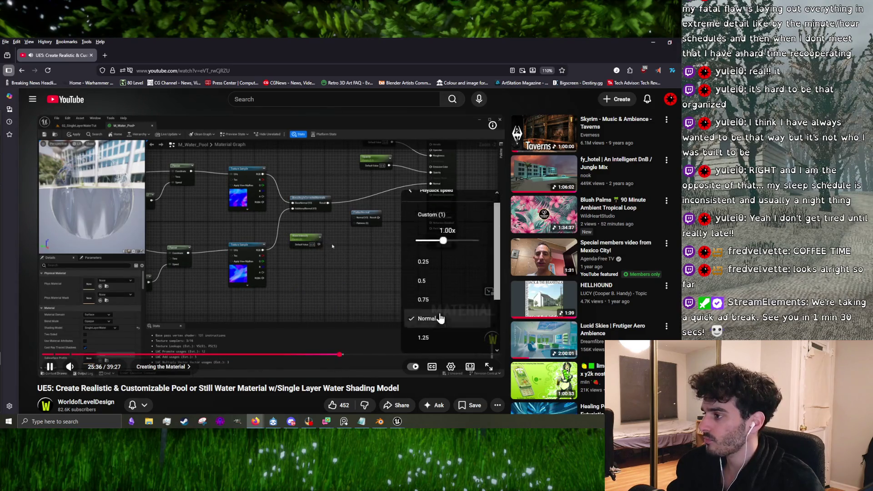
scroll(437, 316, down, 2)
click(431, 321)
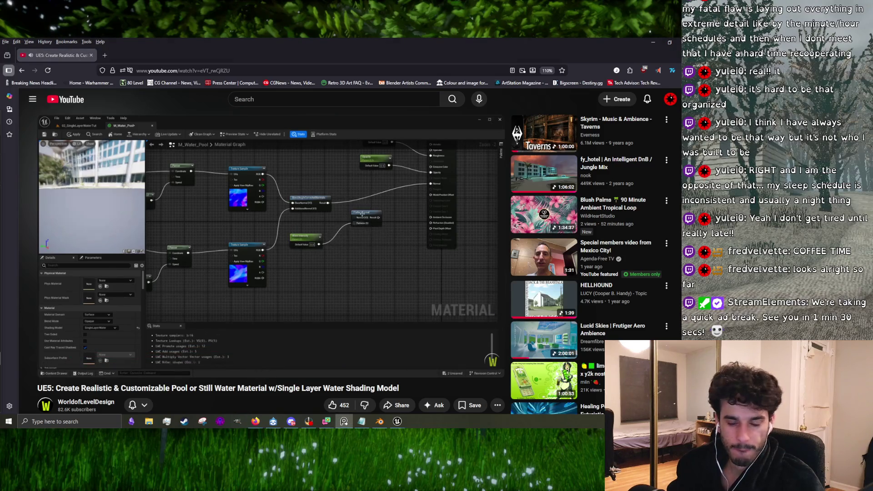
mouse_move(374, 246)
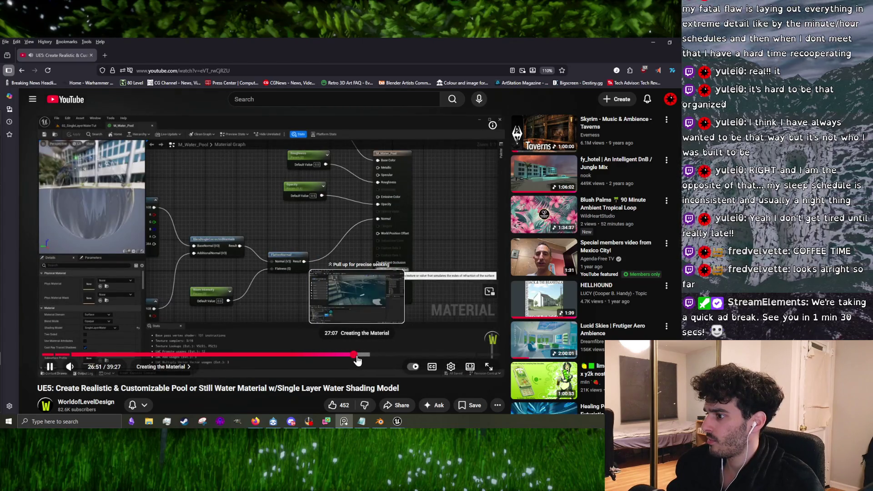
- Skip the tutorial ahead to about 29:22, where the material instance is tuned
click(362, 359)
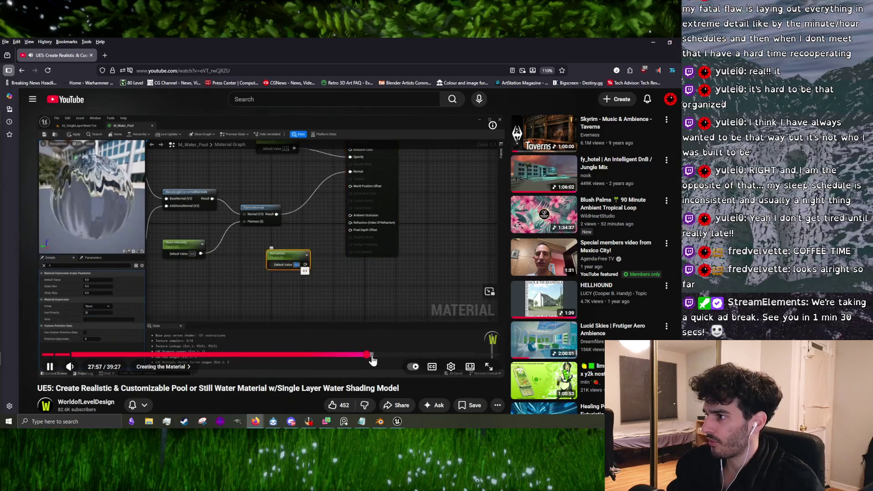
click(373, 359)
click(378, 360)
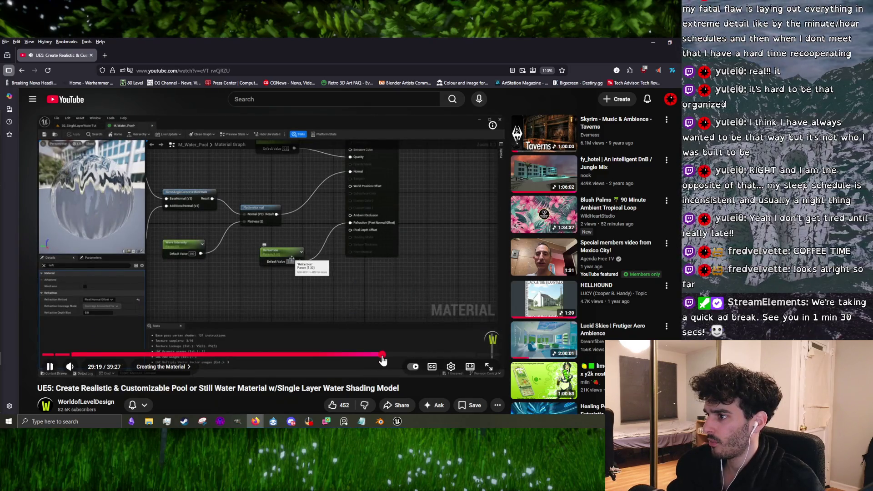
click(381, 357)
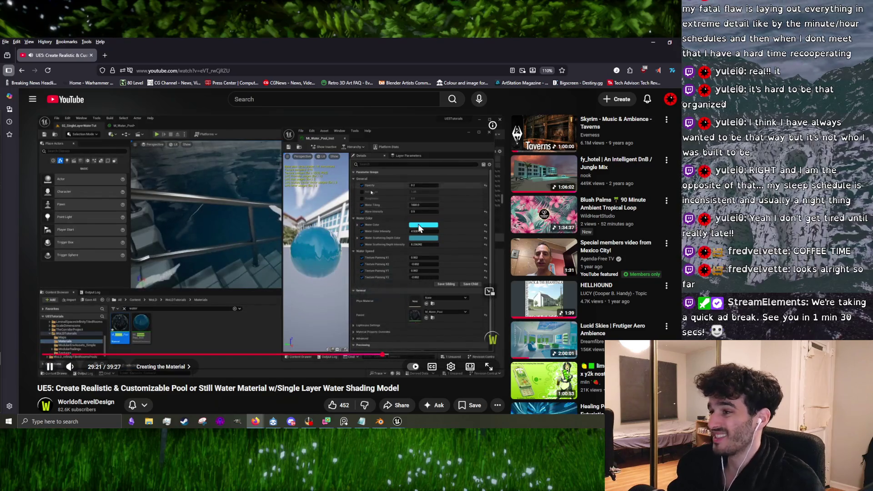
- Change the refraction constant from 1.33 to 1.05 and apply Underpass_water_mat
click(652, 41)
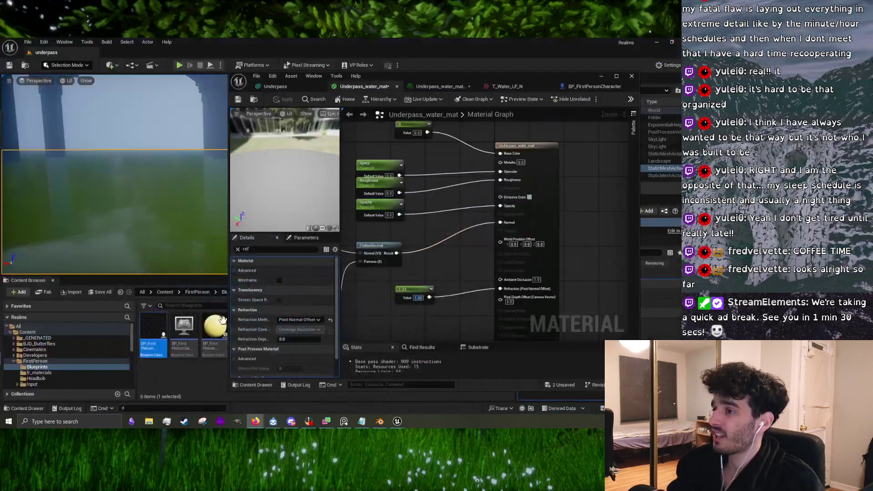
drag(134, 208, 133, 208)
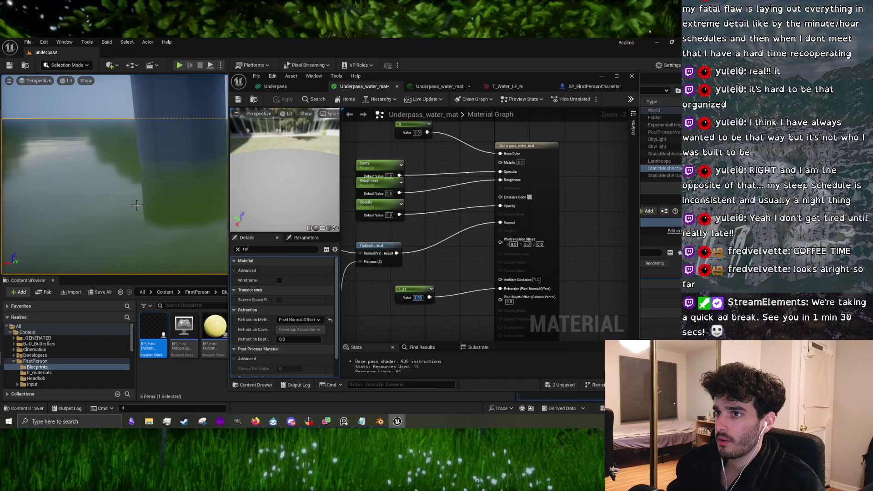
drag(468, 288, 505, 240)
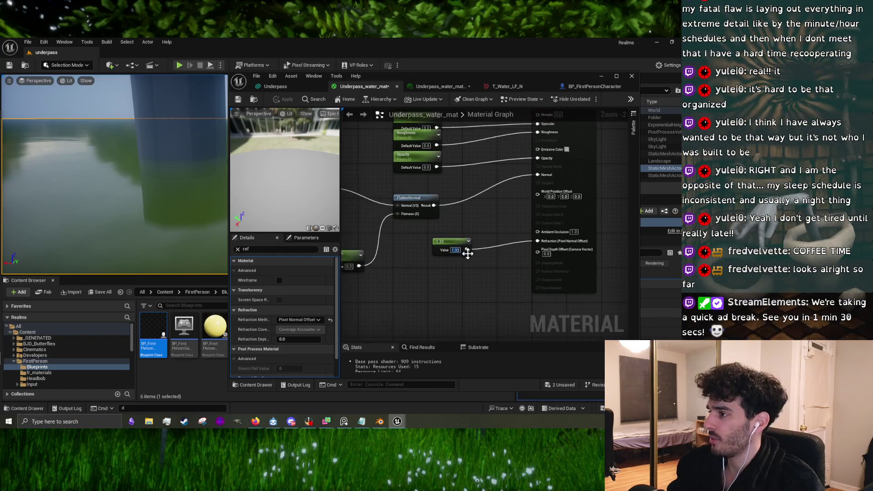
text(1)
key(Return)
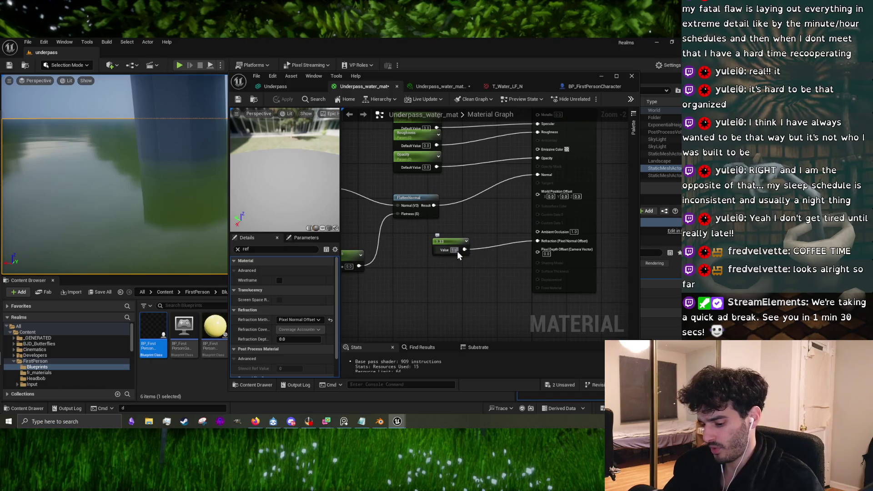
text(5)
key(Return)
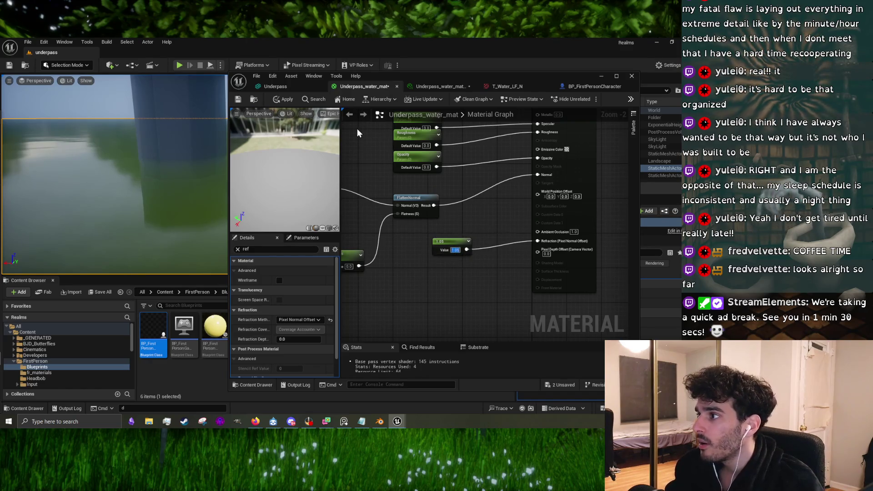
click(279, 100)
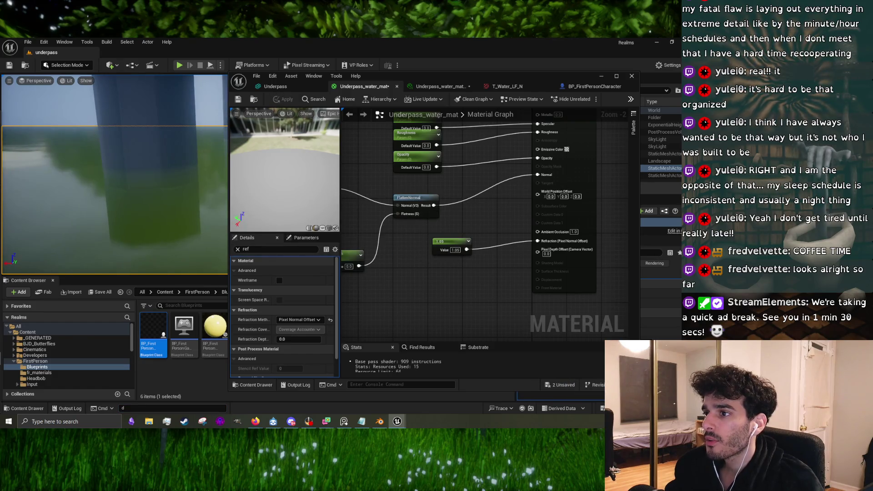
- Reframe the pillar in the viewport and bring the output node and Specy node into view
drag(114, 182, 91, 191)
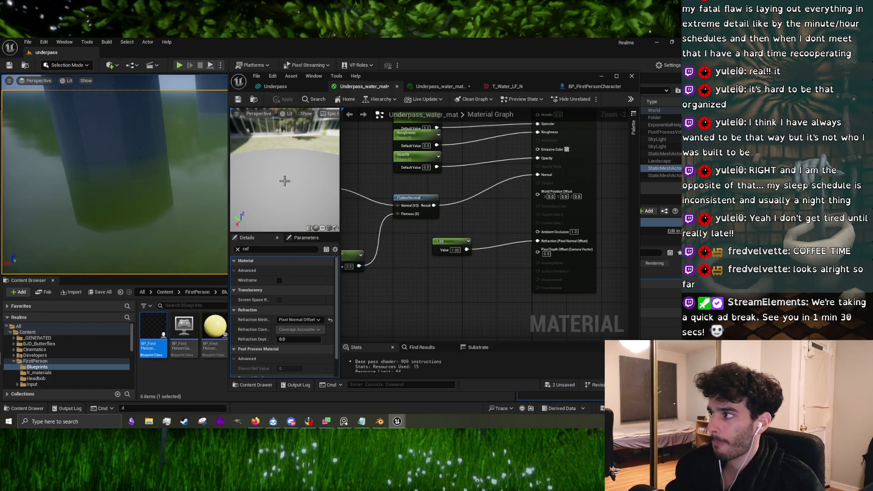
drag(518, 192, 499, 269)
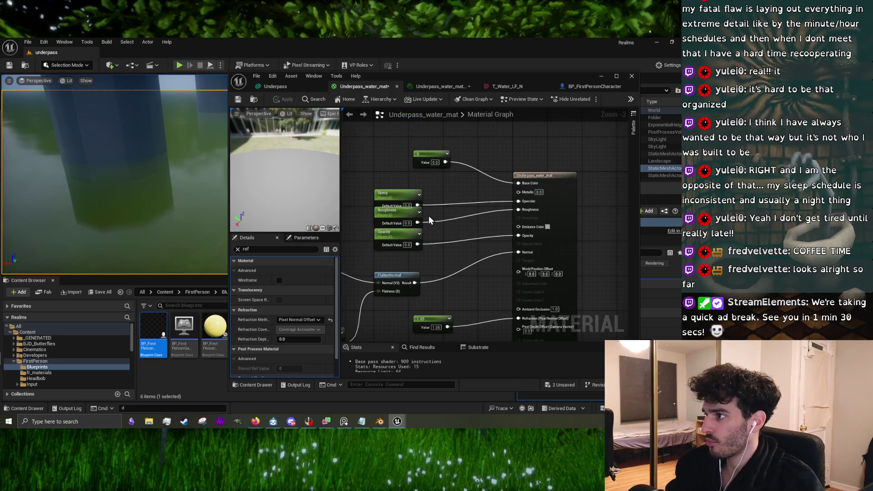
drag(409, 195, 409, 190)
- In the underpass water instance, test Specy at 0 and 1, and set Wave_Flatness to 0.5
click(429, 87)
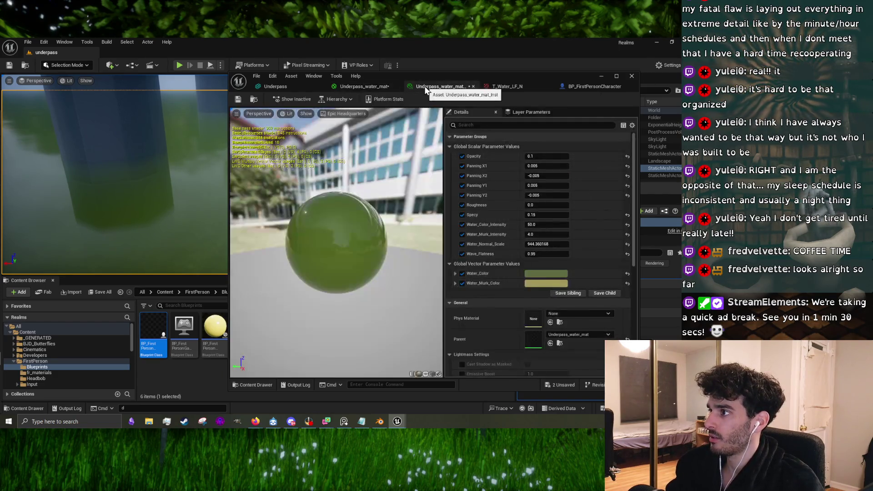
mouse_move(355, 225)
mouse_down()
mouse_move(348, 216)
mouse_move(356, 225)
mouse_up()
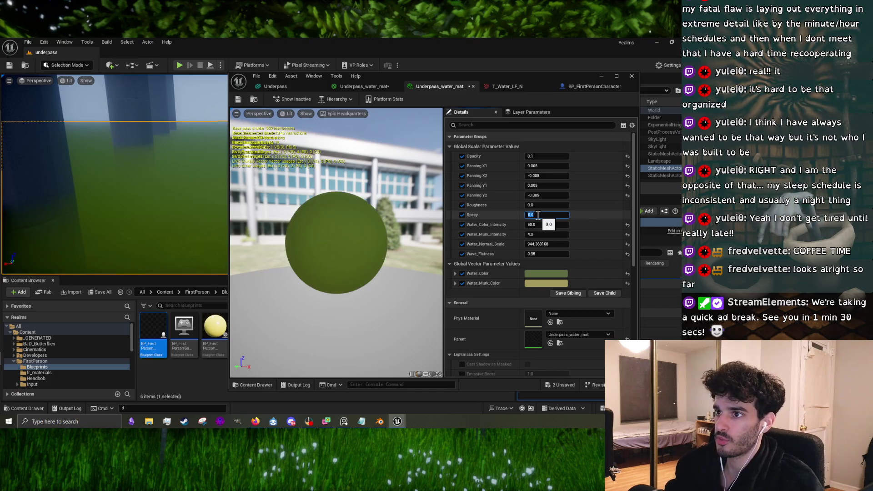
key(Return)
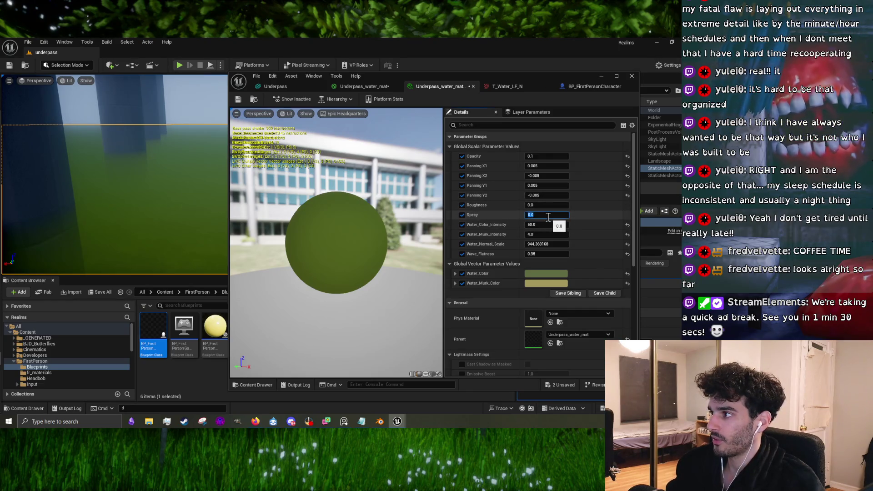
text(1)
key(Return)
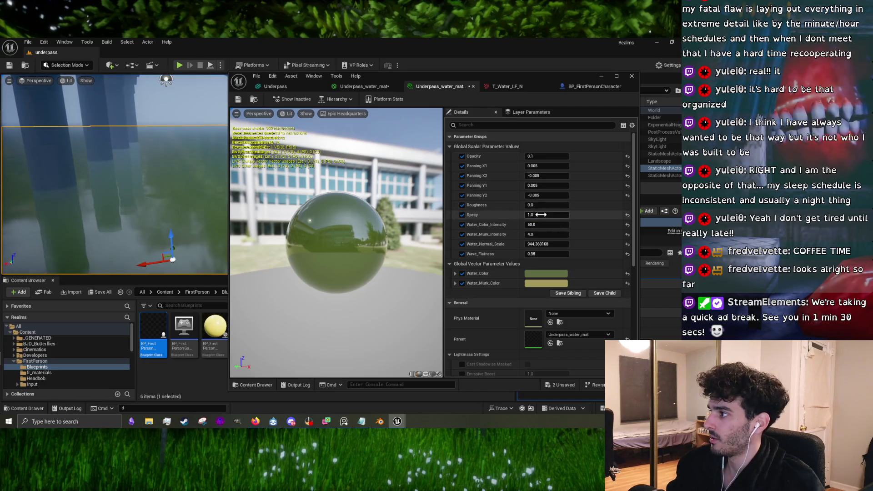
key(Return)
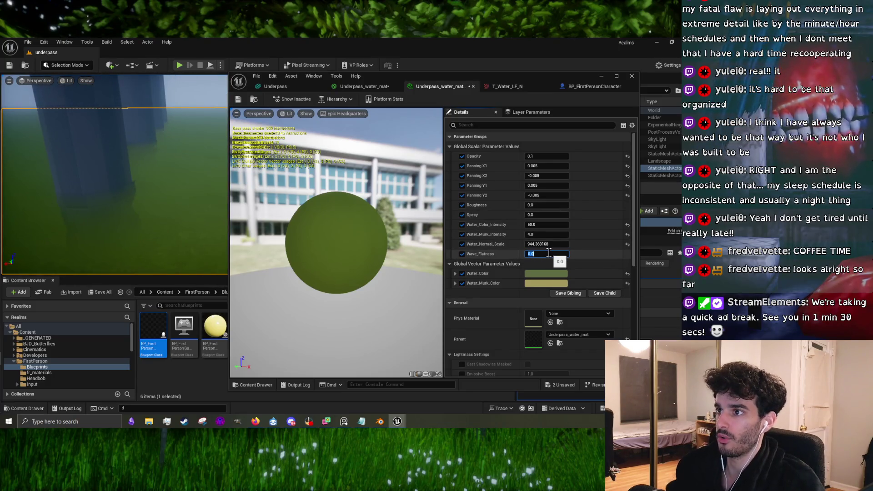
key(Return)
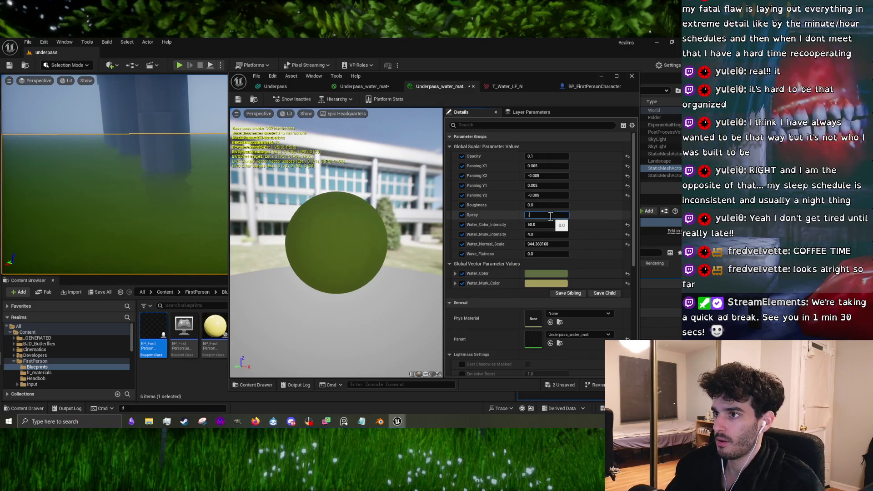
- Settle Specy at 0.01 after trying 0.1, then view the water in the full level
text(0.1)
key(Return)
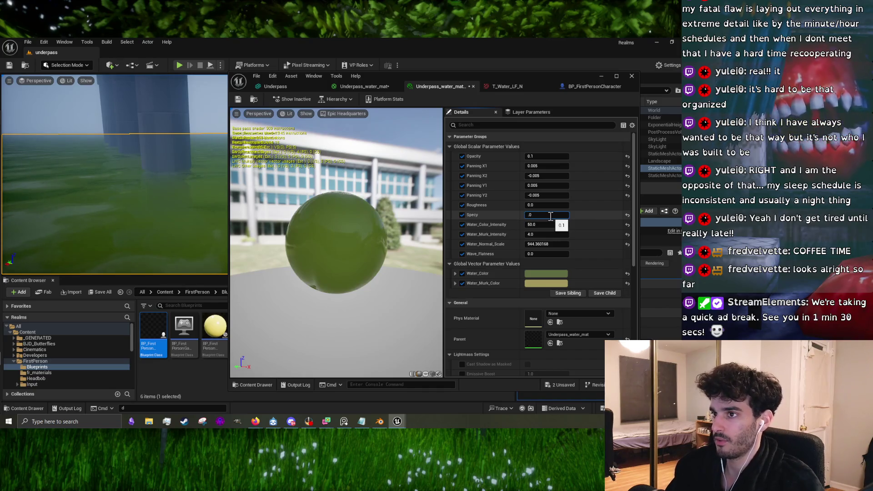
text(1)
key(Return)
mouse_move(114, 182)
mouse_down()
mouse_move(136, 173)
mouse_move(136, 146)
mouse_move(169, 183)
mouse_up()
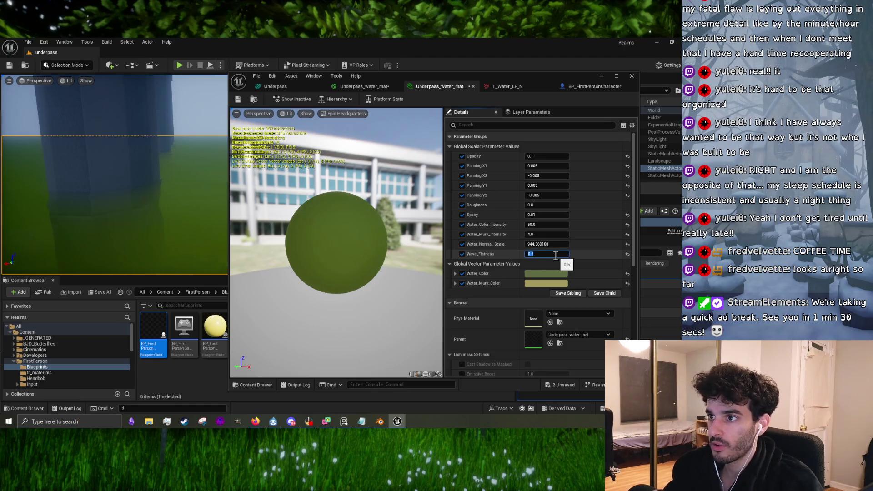
mouse_move(181, 218)
mouse_down()
mouse_move(203, 191)
mouse_move(219, 222)
mouse_move(190, 226)
mouse_up()
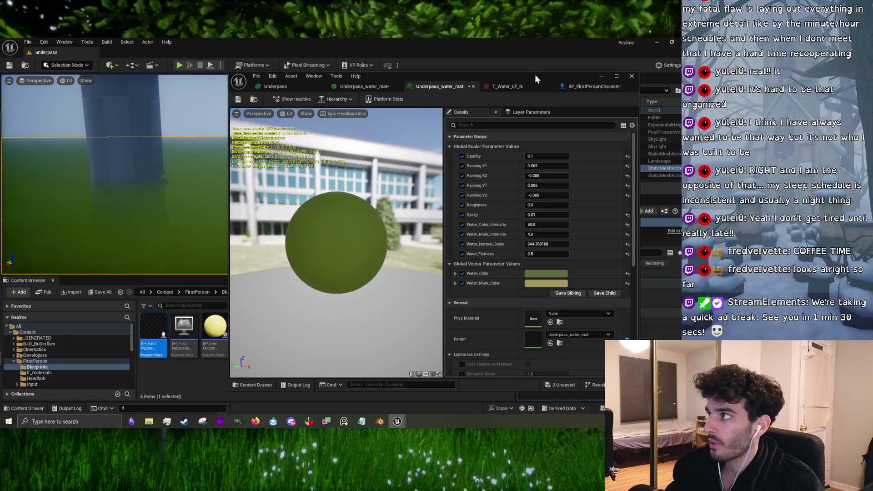
click(600, 77)
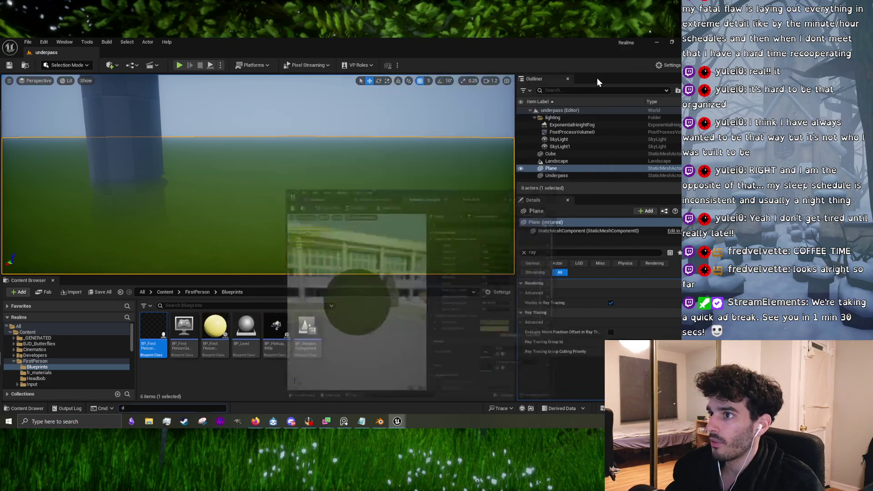
- Run and end a play session, then bring up the underpass reference photos
click(180, 66)
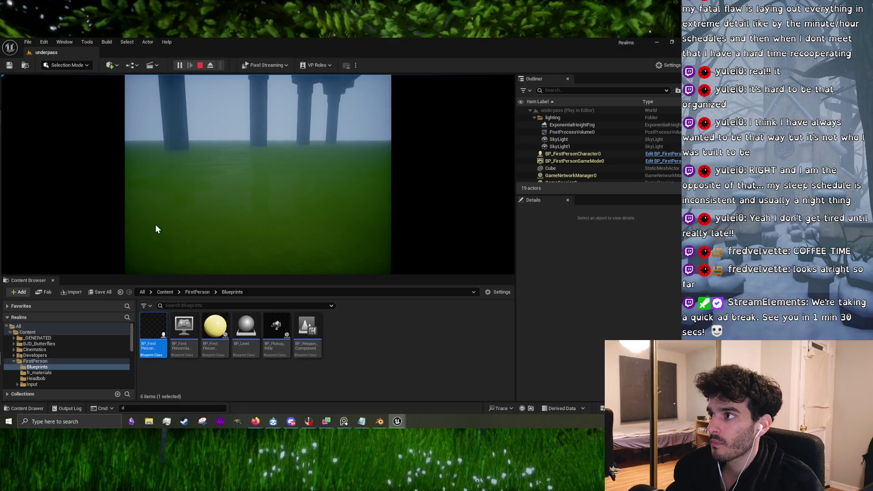
key(Escape)
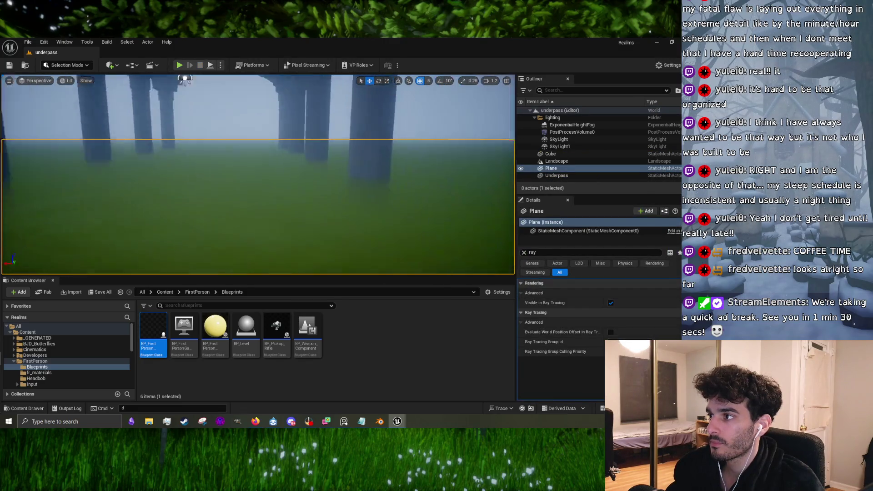
key(alt+Tab)
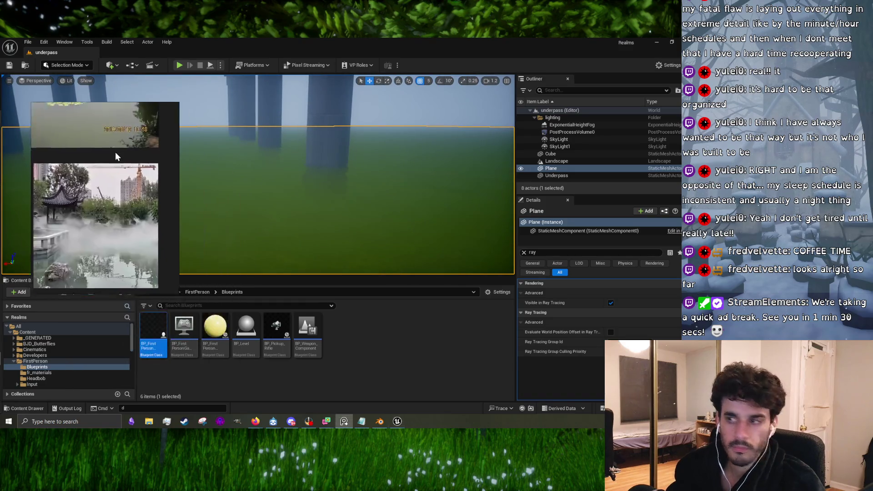
- Open the water Plane's material instance with Edit from its context menu
scroll(141, 166, up, 5)
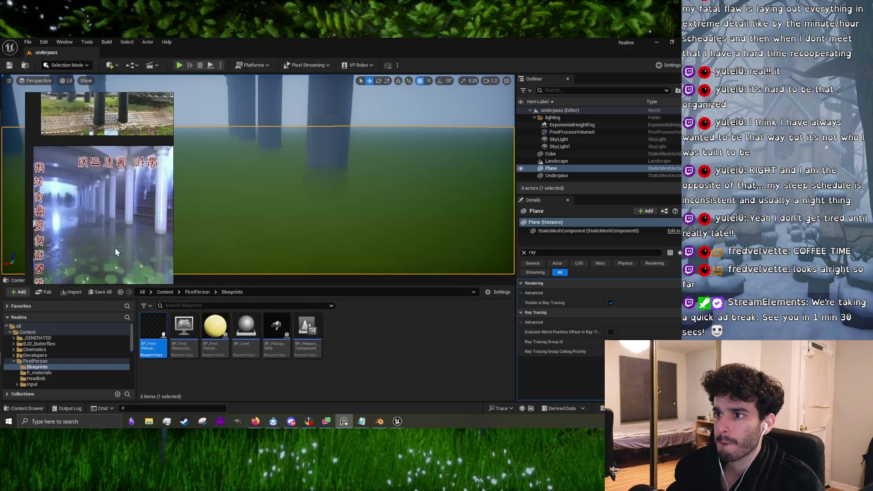
scroll(77, 184, down, 4)
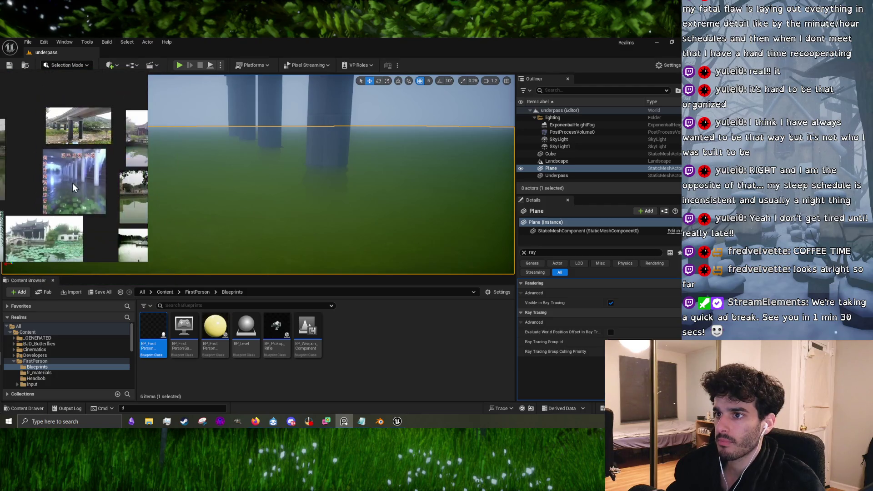
scroll(73, 184, up, 2)
right_click(287, 172)
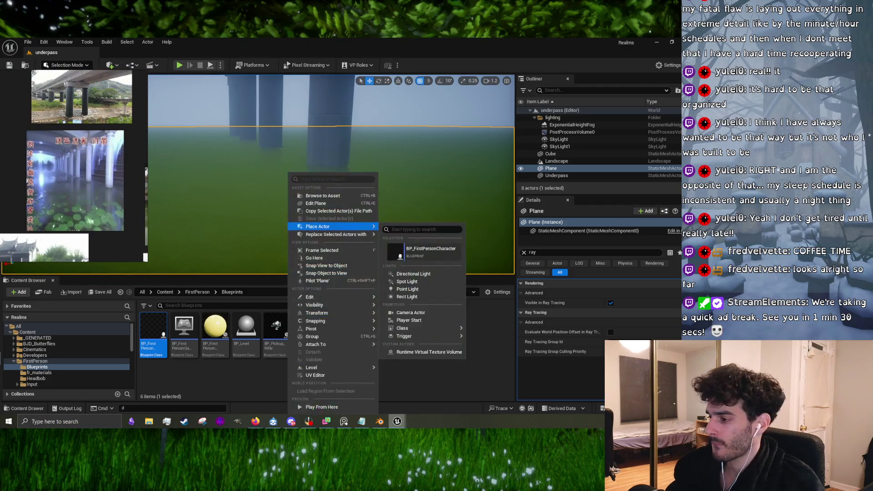
click(423, 229)
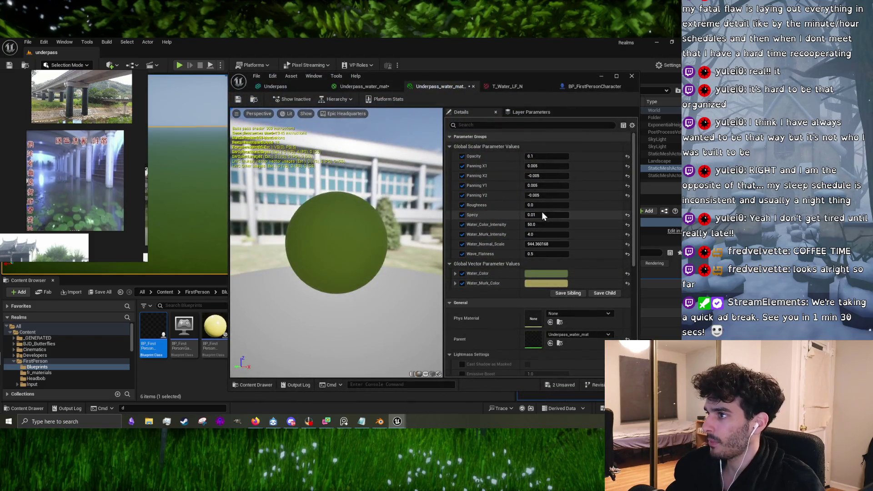
- Try Specy at 1.0 and Wave_Flatness at 0.95 in the water instance
mouse_move(229, 179)
mouse_down()
mouse_move(347, 181)
mouse_move(337, 181)
mouse_up()
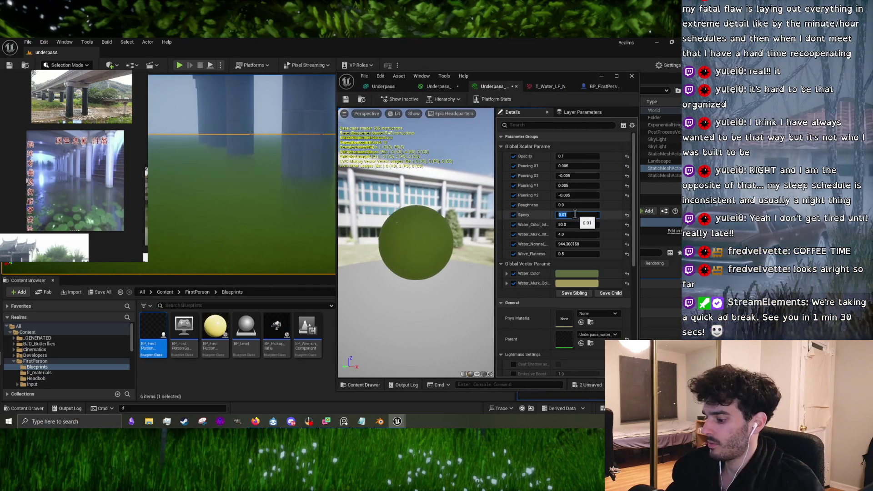
text(1)
key(Return)
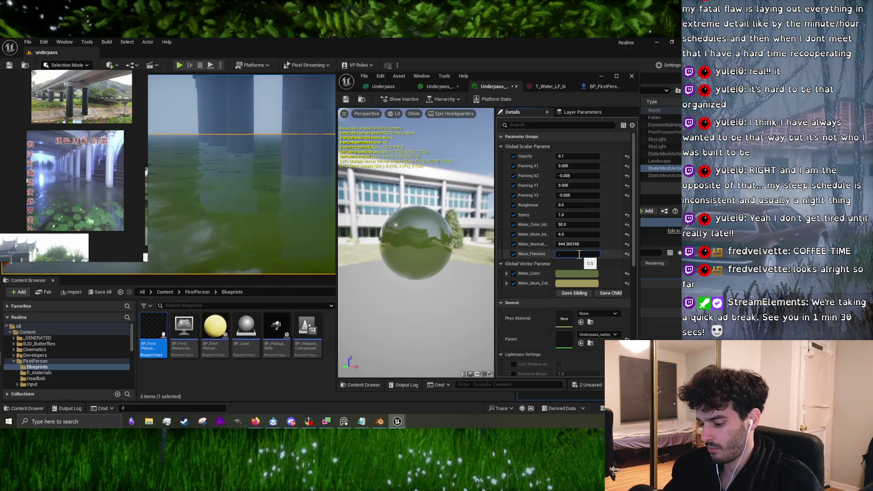
text(0.55)
text(0.95)
key(Return)
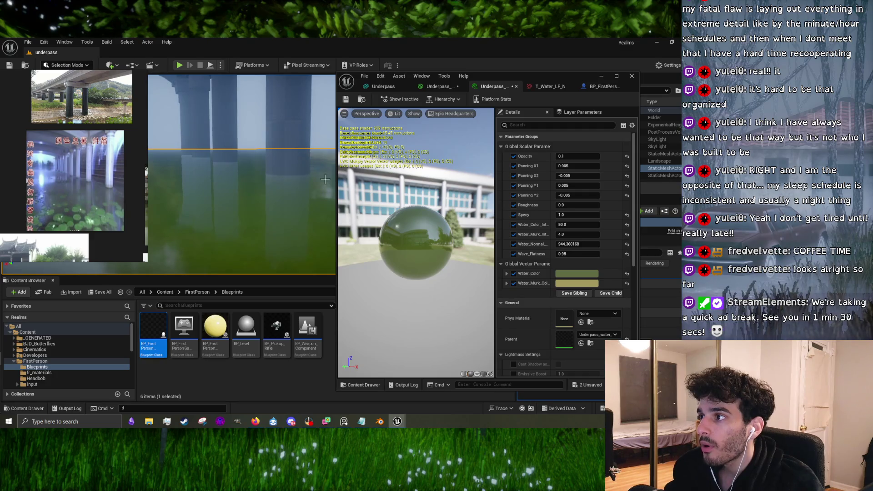
click(580, 254)
text(0)
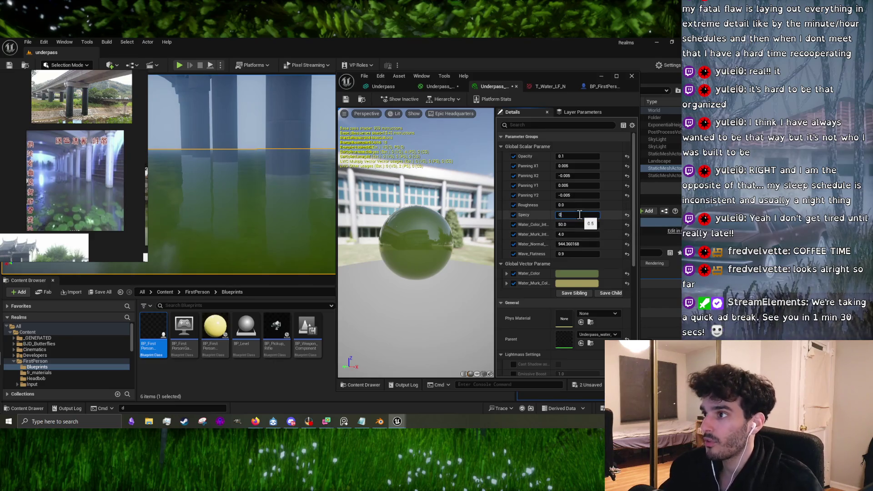
- Step Specy through 0, 0.1 and 0.2, settling on 0.2
key(Return)
text(0.1)
key(Return)
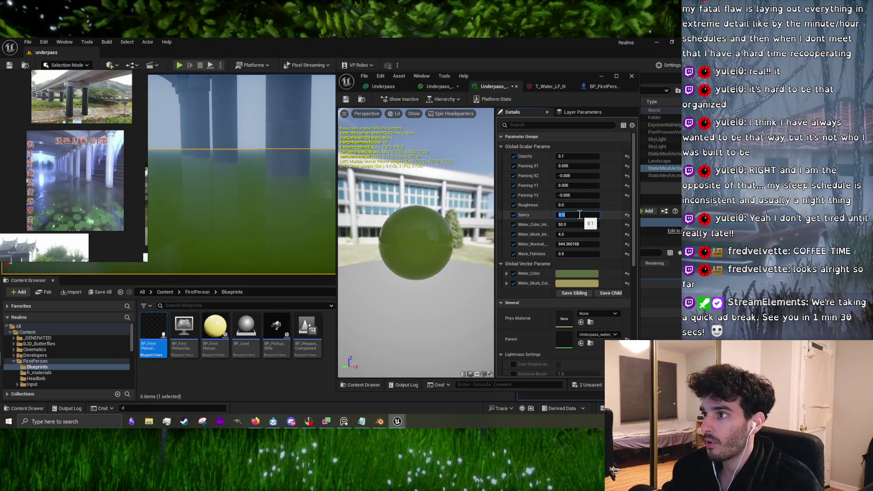
text(0.2)
key(Return)
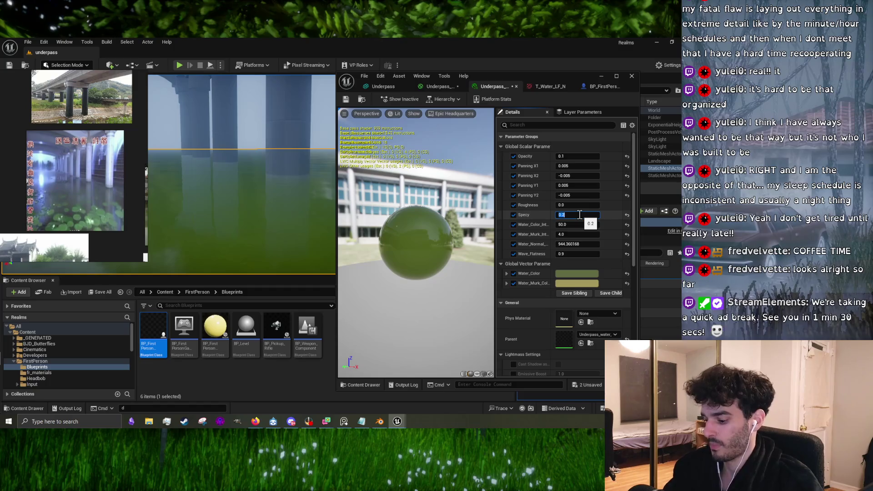
text(0.1)
key(Return)
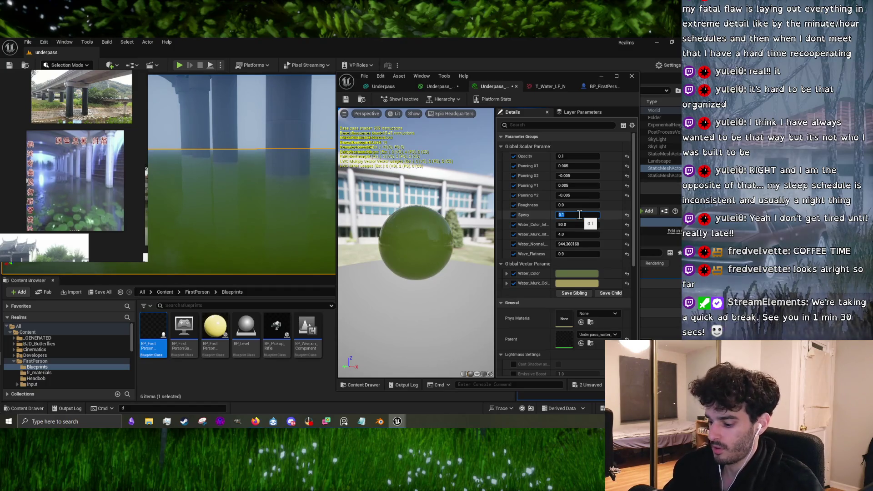
key(Return)
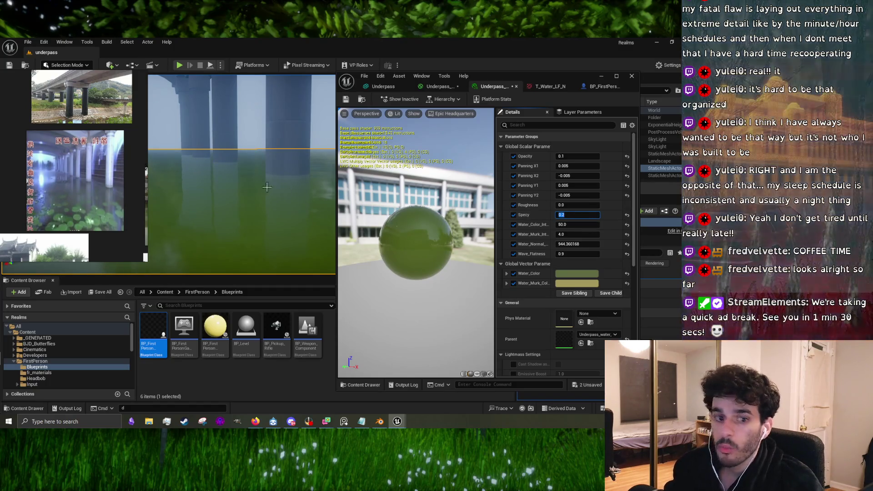
- Play-test the level to check the glossier water surface
click(180, 65)
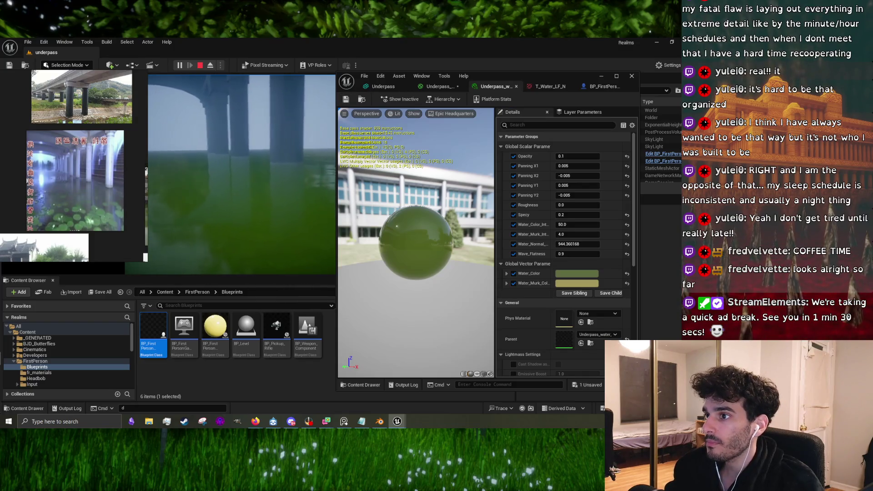
key(Escape)
mouse_move(193, 81)
mouse_down()
mouse_move(229, 102)
mouse_move(191, 141)
mouse_move(210, 149)
mouse_move(210, 123)
mouse_up()
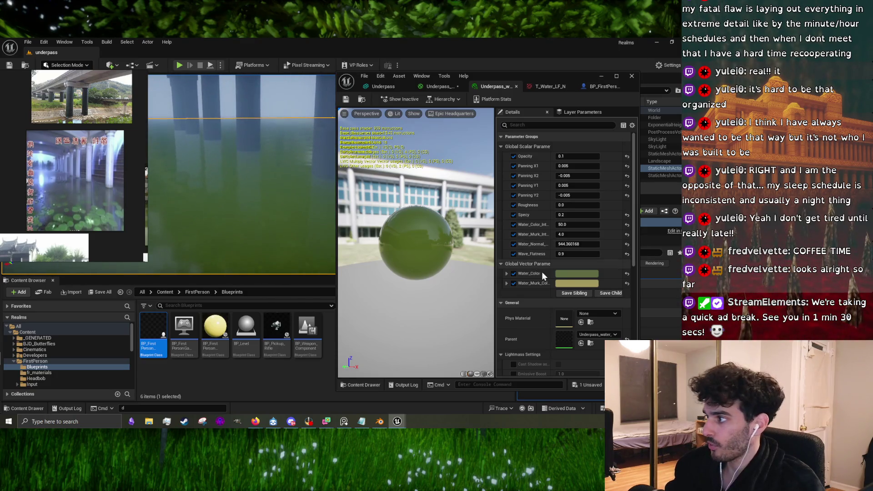
- Set Wave_Flatness to 0.96 and review the water from a wide underpass view
click(576, 255)
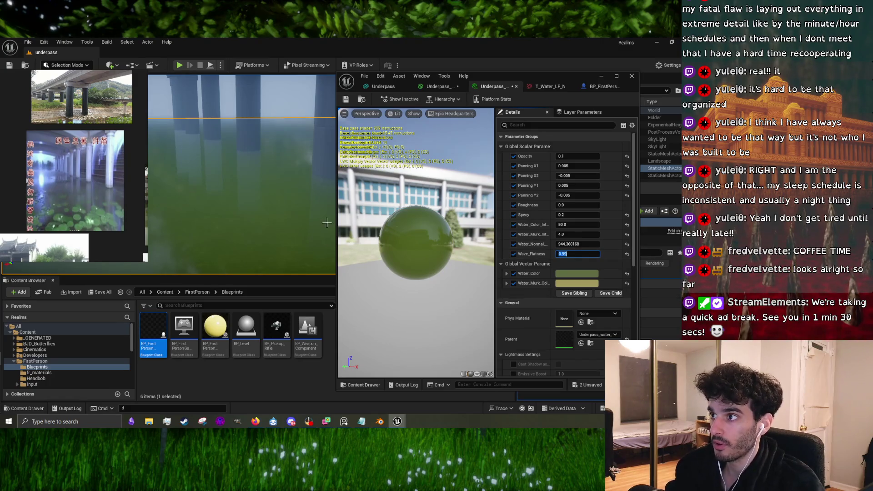
drag(227, 182, 227, 175)
drag(315, 211, 315, 211)
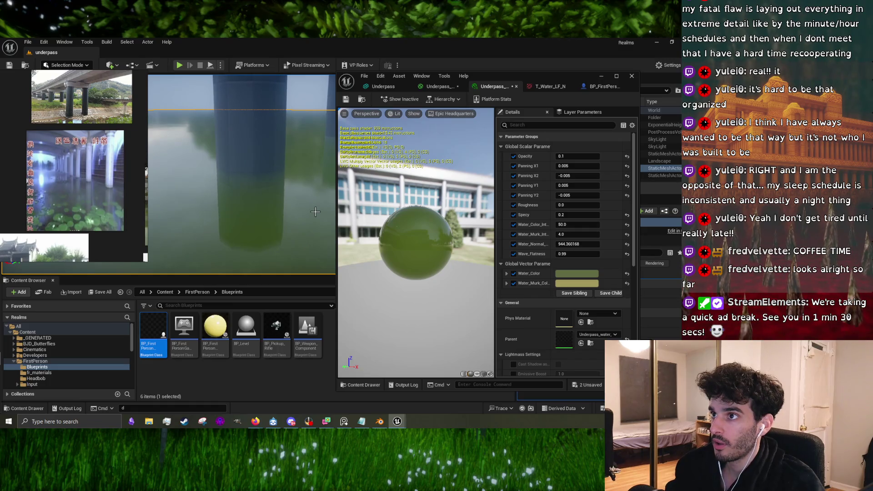
click(569, 253)
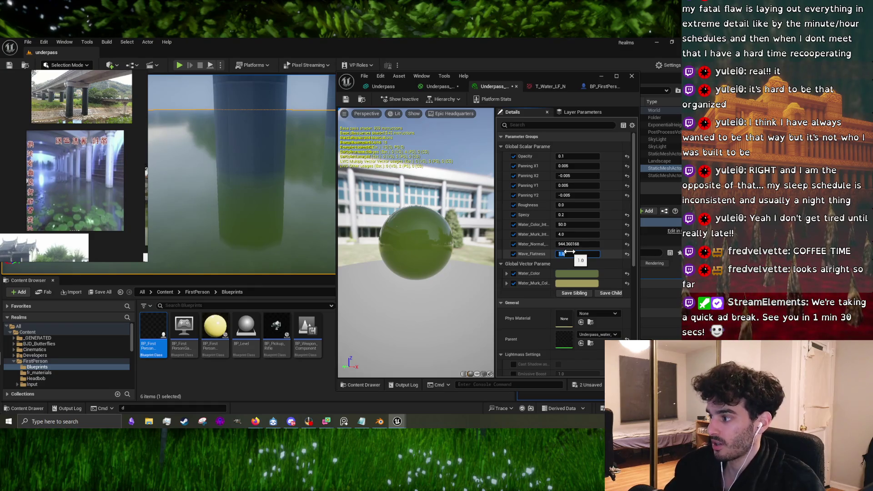
text(6)
key(Return)
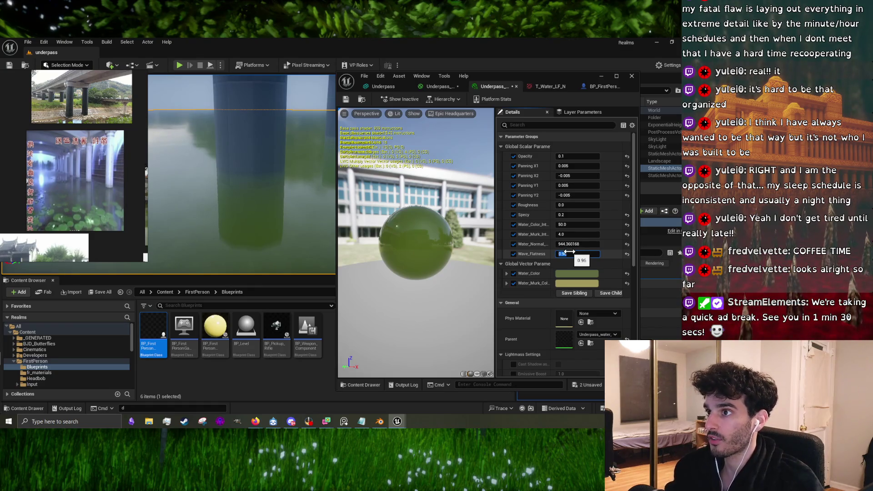
mouse_move(331, 250)
mouse_down()
mouse_move(300, 218)
mouse_move(263, 237)
mouse_move(250, 223)
mouse_move(291, 223)
mouse_move(277, 223)
mouse_up()
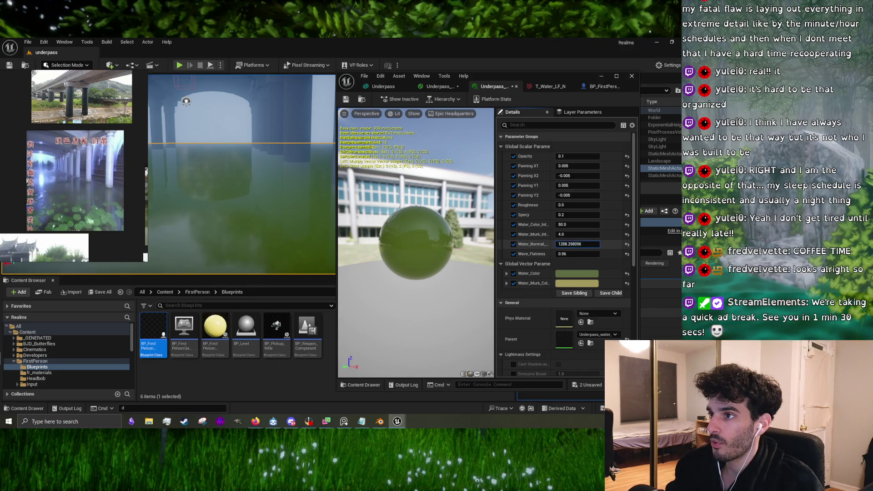
- Drag Water_Normal_Scale to about 1569.57, then preview the water in a play session
mouse_move(577, 244)
mouse_down()
mouse_move(591, 244)
mouse_move(573, 244)
mouse_up()
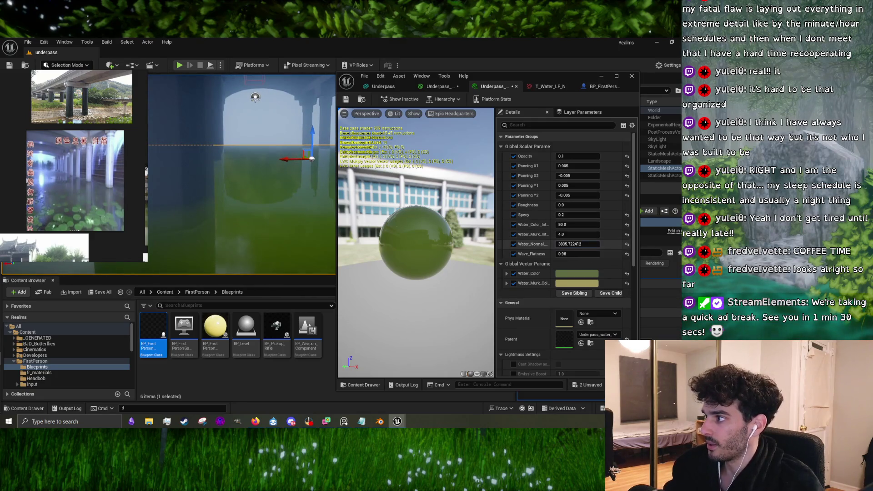
drag(577, 244, 563, 244)
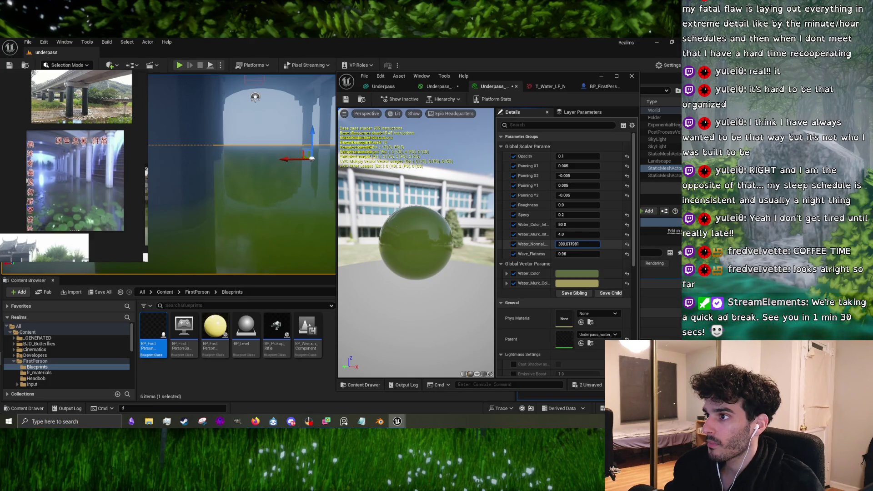
drag(577, 244, 580, 244)
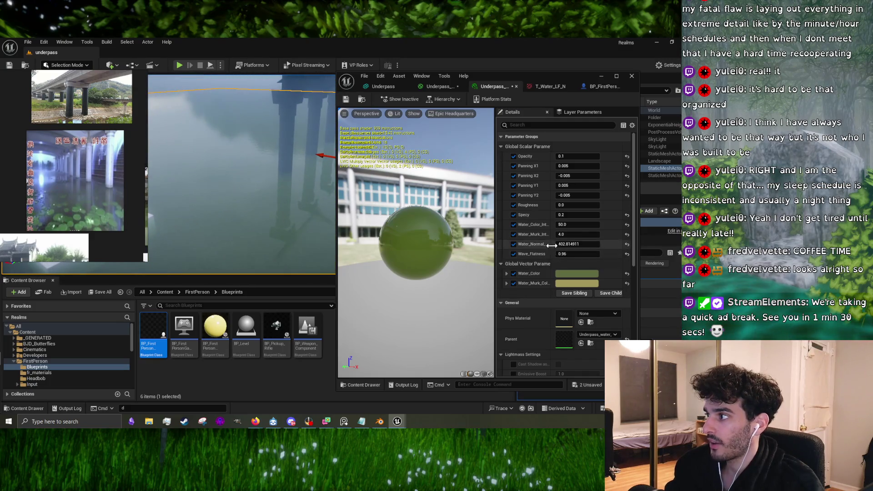
mouse_move(551, 245)
mouse_down()
mouse_move(590, 245)
mouse_move(554, 243)
mouse_up()
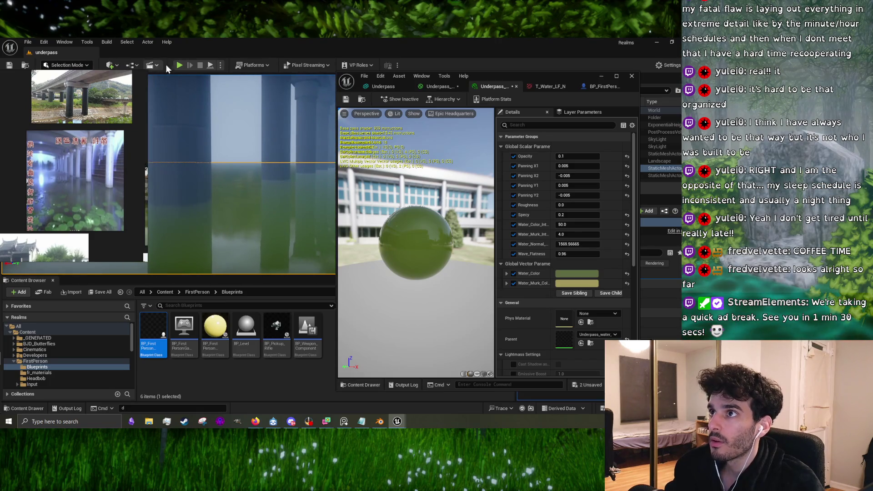
click(178, 66)
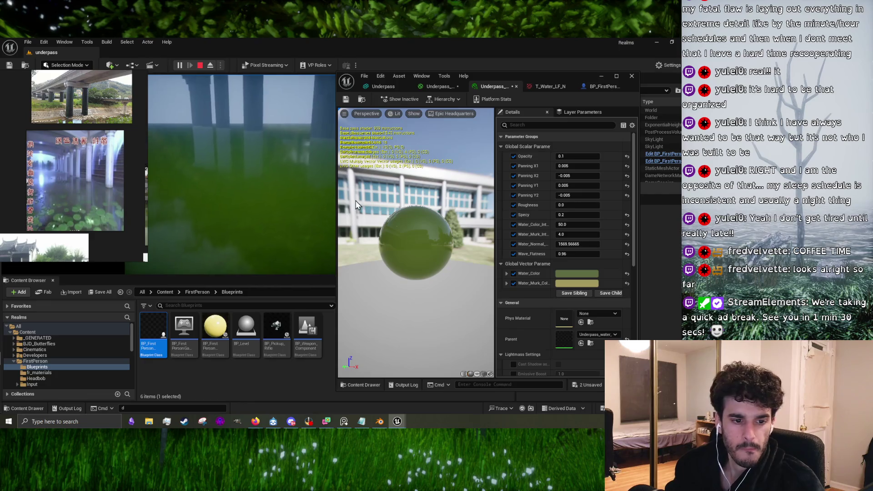
key(Escape)
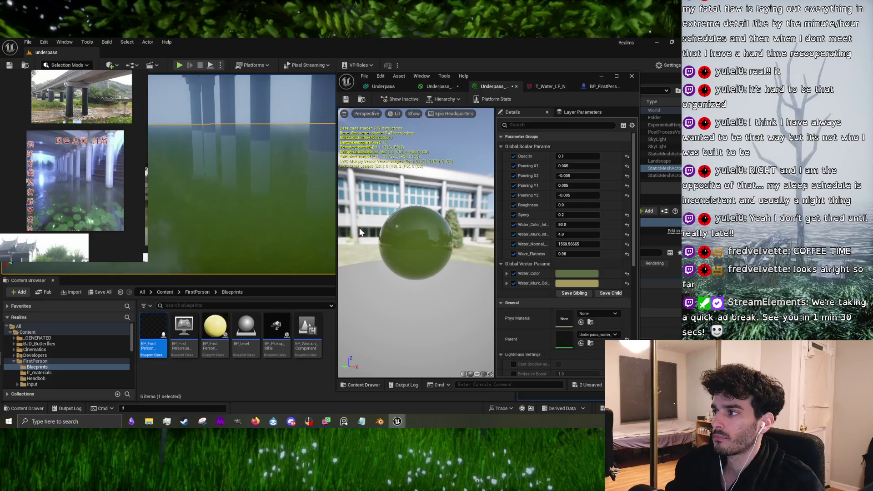
- Set Water_Murk_Color to a dark brownish orange (R 0.234375, G 0.162483, B 0.052724)
click(566, 282)
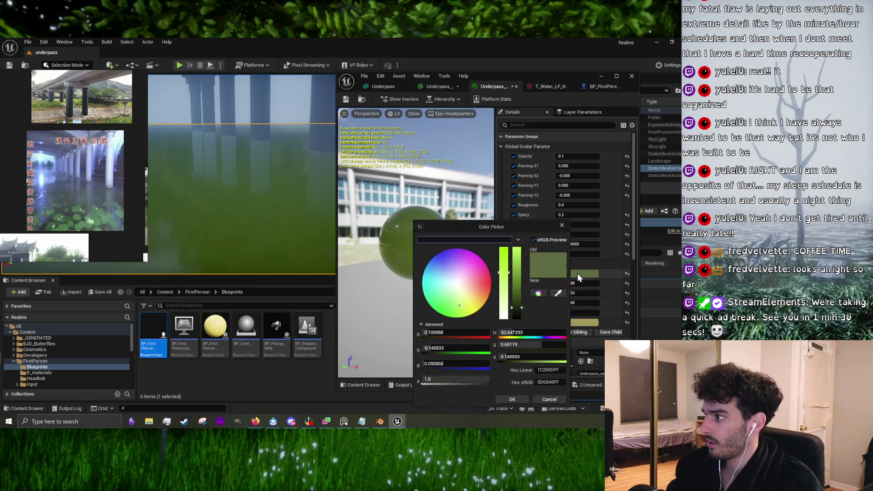
drag(520, 307, 520, 311)
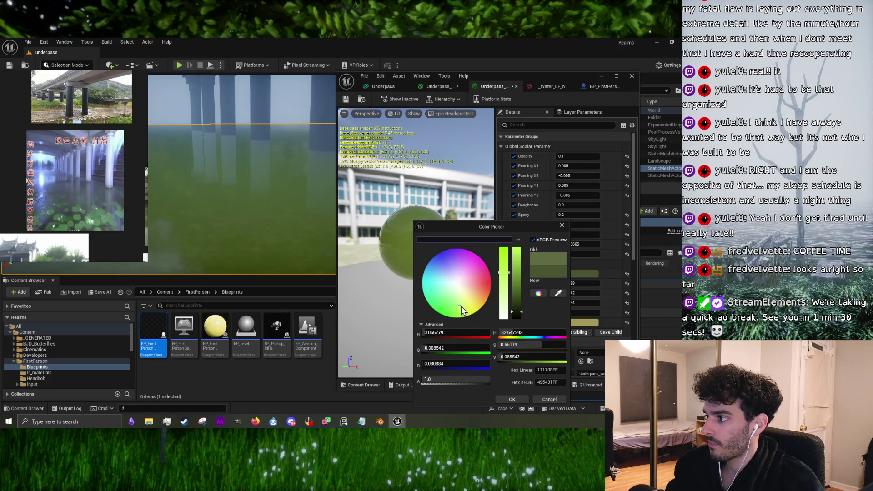
mouse_move(505, 273)
mouse_down()
mouse_move(505, 302)
mouse_move(507, 287)
mouse_up()
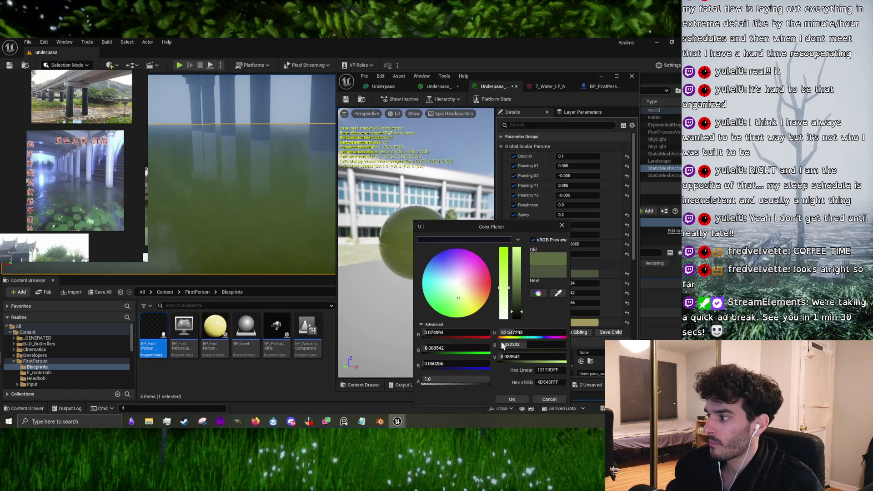
click(522, 400)
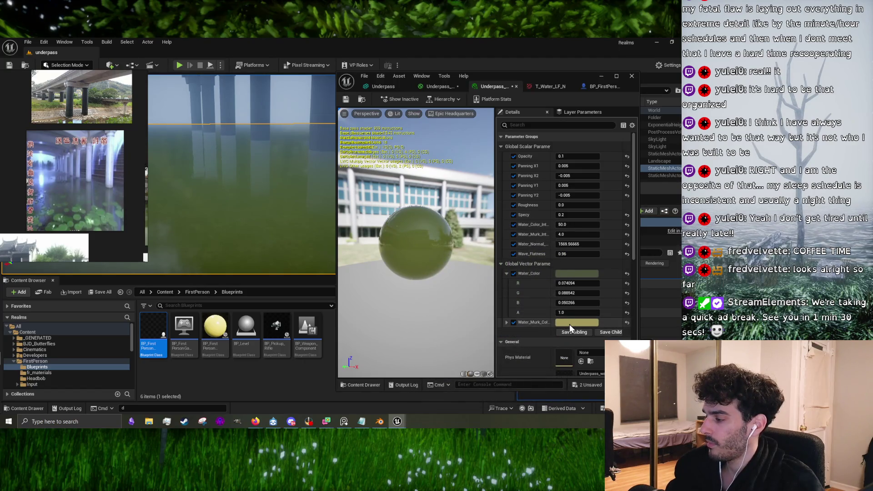
click(569, 323)
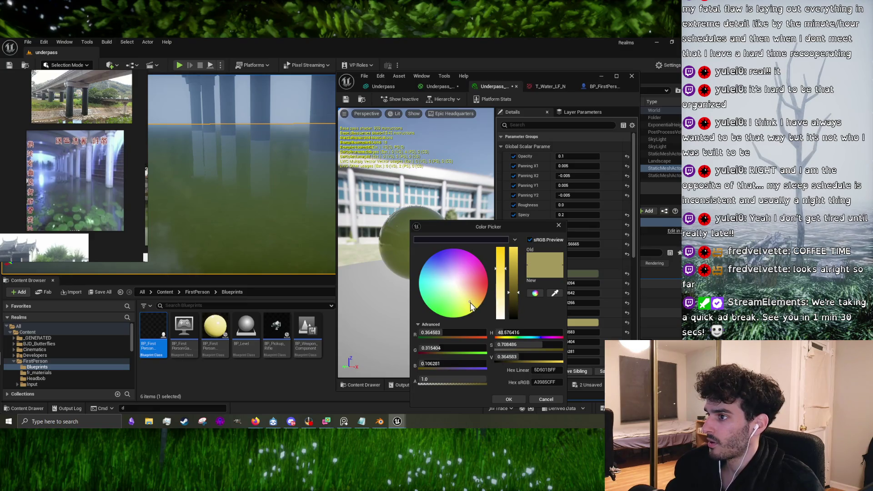
drag(470, 302, 515, 301)
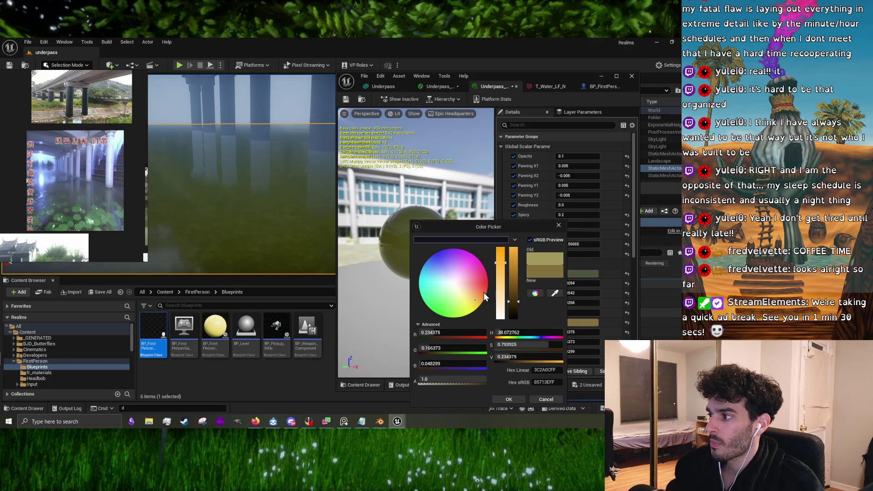
drag(475, 300, 475, 299)
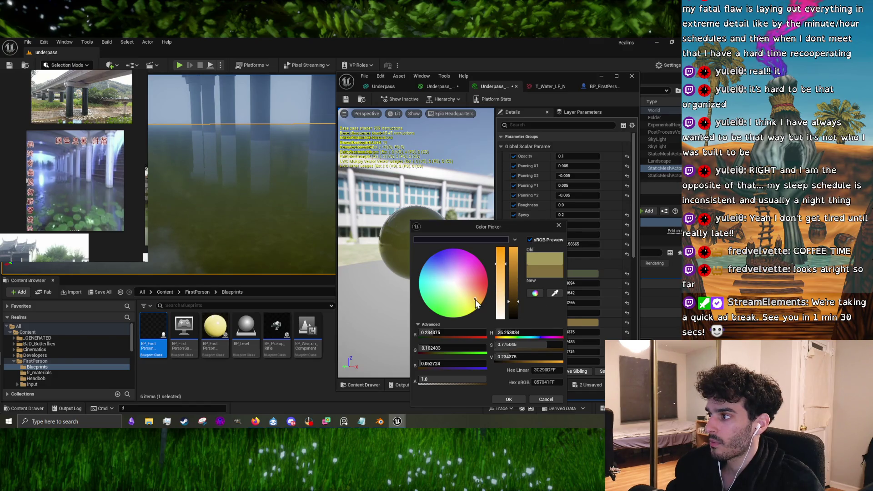
click(508, 399)
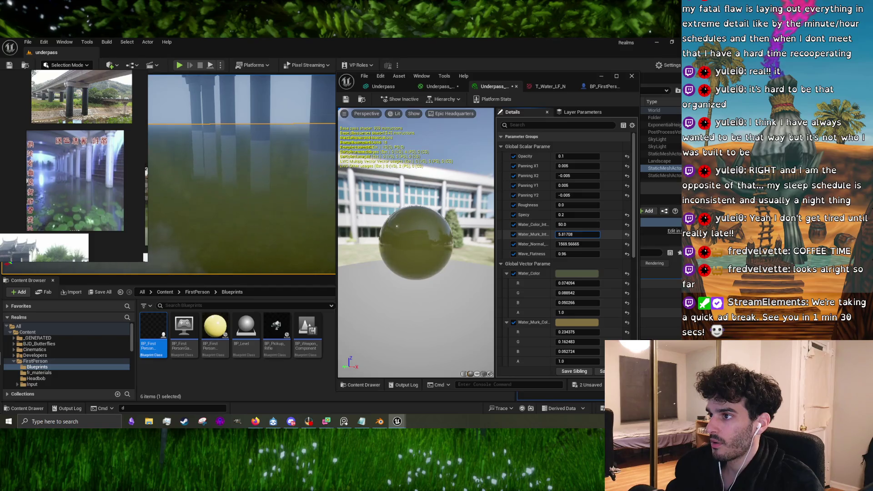
- Set Water_Murk_Int to 7.838987 and Panning X2, Y1 and Y2 to ±0.01
drag(577, 234, 595, 234)
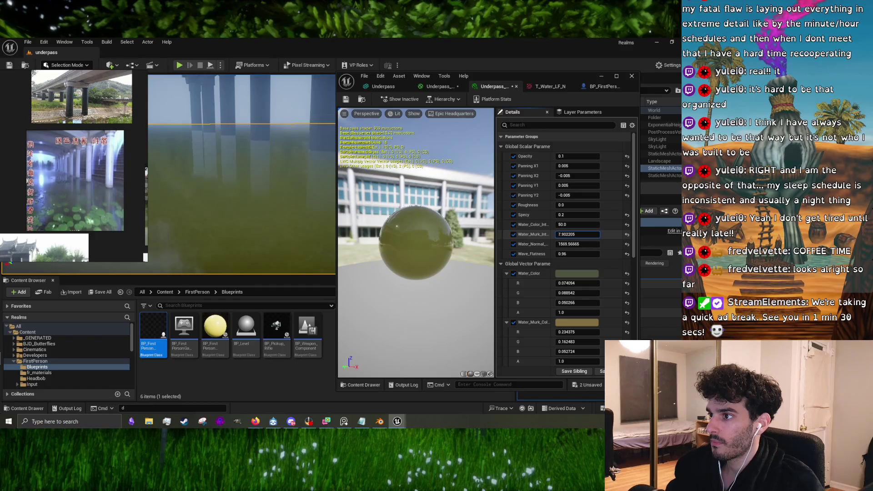
drag(571, 234, 570, 234)
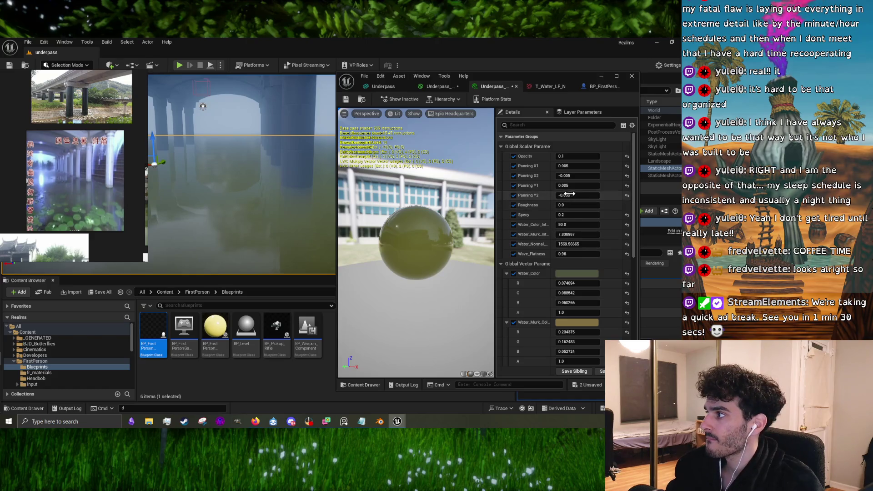
click(580, 176)
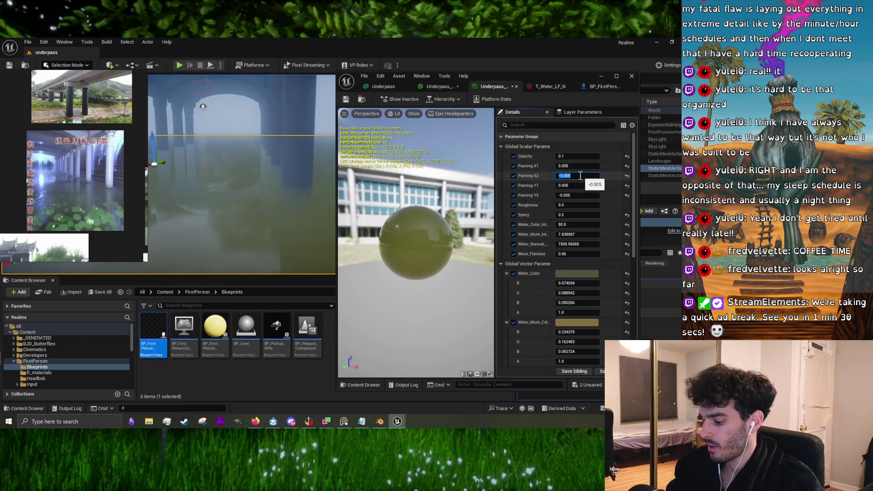
key(BackSpace)
text(1)
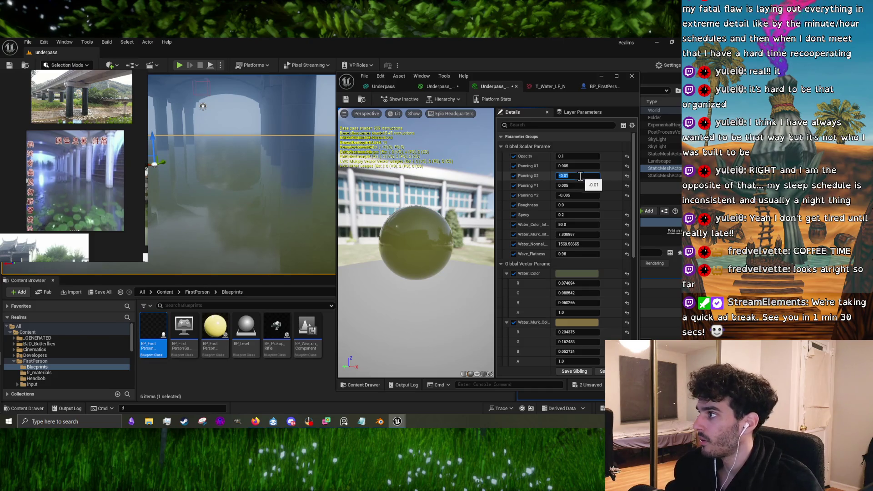
click(581, 186)
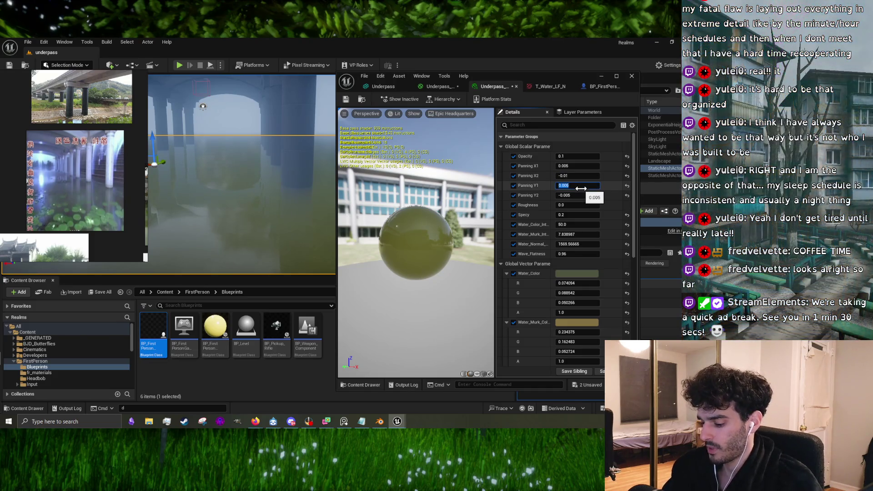
text(-1)
click(581, 195)
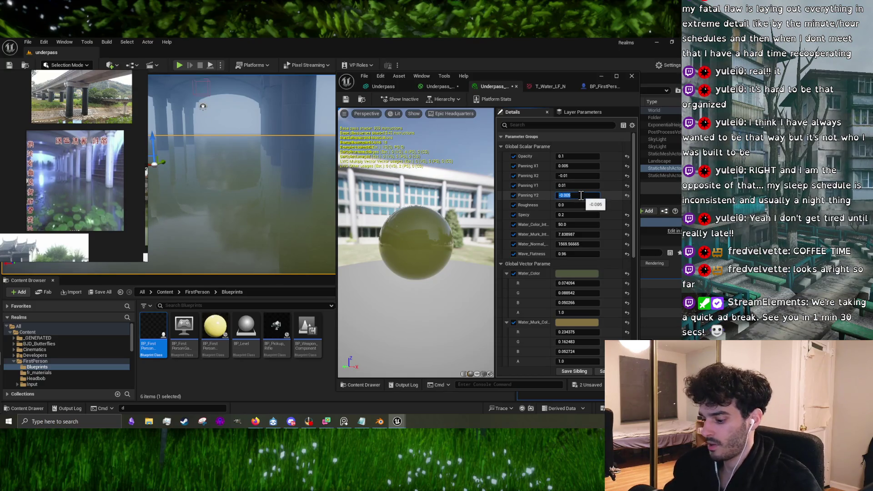
text(-.01)
text(-0.01)
key(Return)
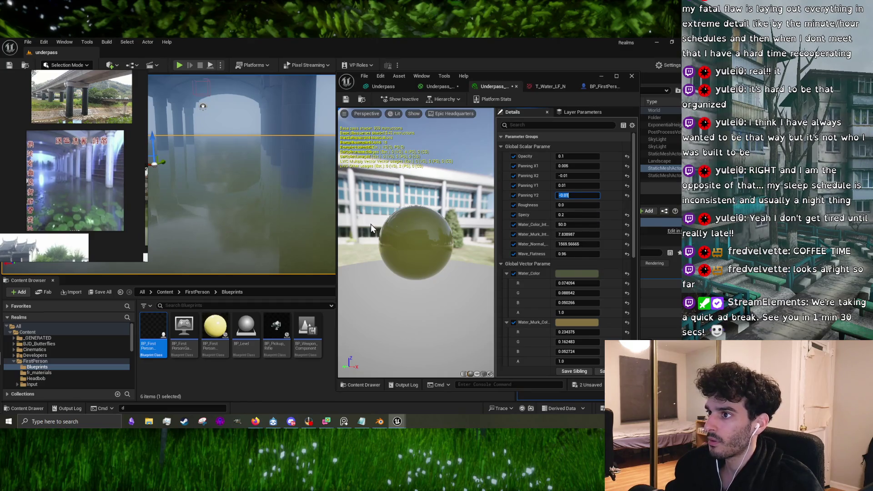
- Set Panning X1 to 0.01 and play-test the water in the level
drag(240, 182, 254, 173)
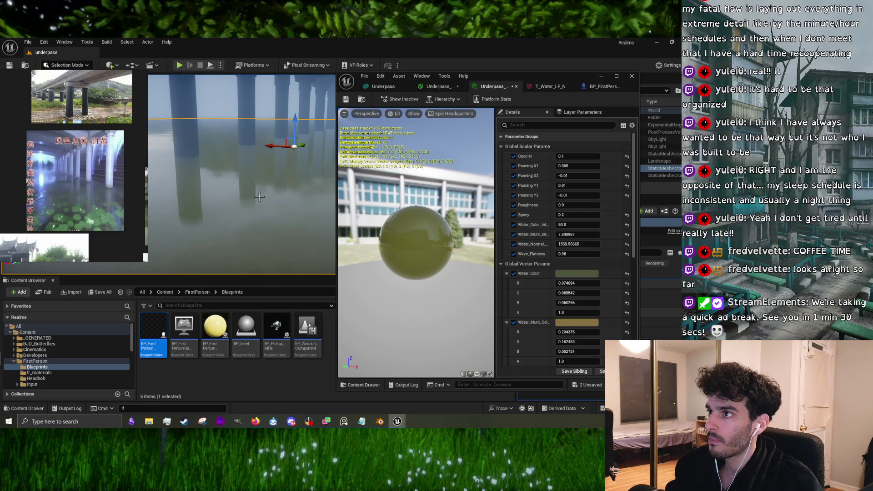
click(575, 165)
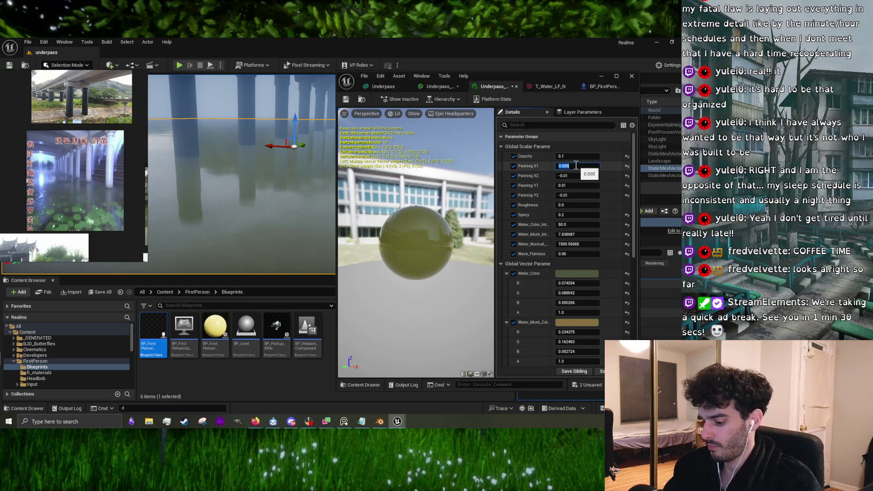
text(.01)
key(Return)
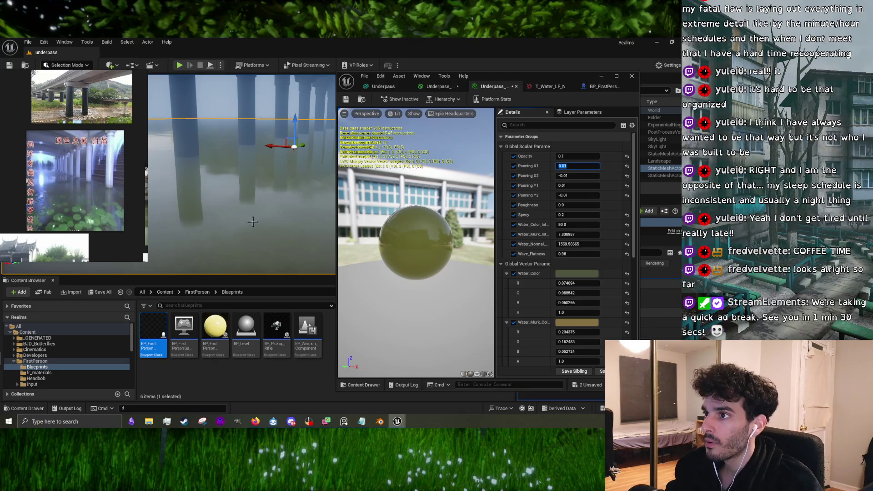
drag(253, 221, 187, 100)
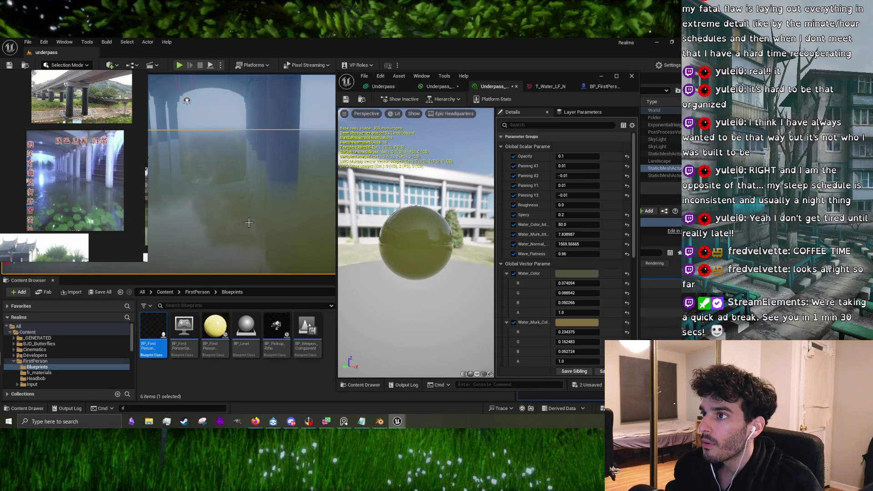
click(182, 67)
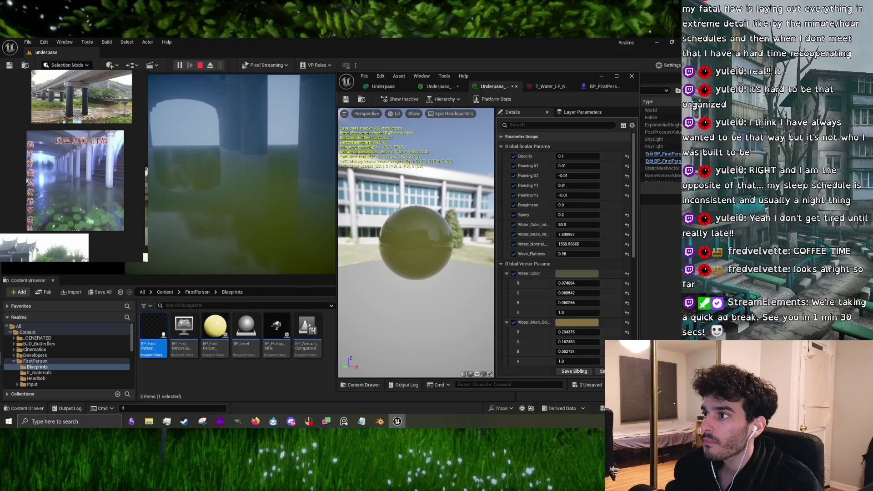
key(Escape)
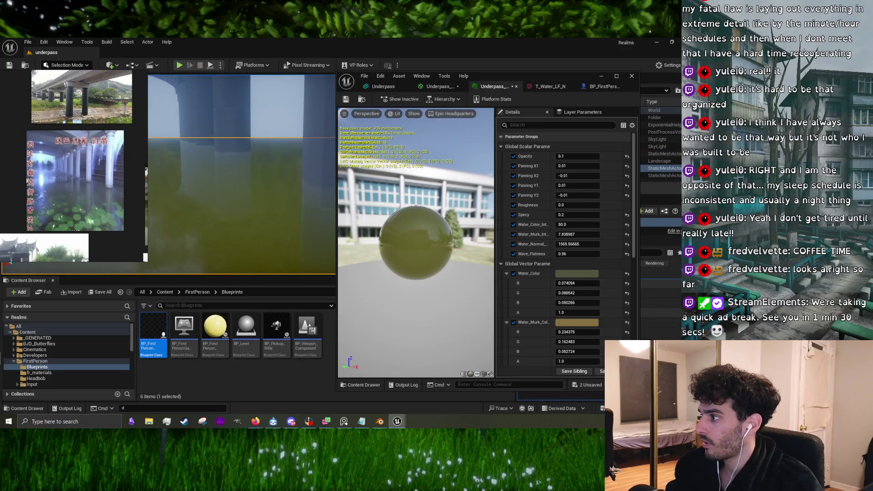
- Make Water_Color a paler green by adjusting its saturation and brightness
click(576, 273)
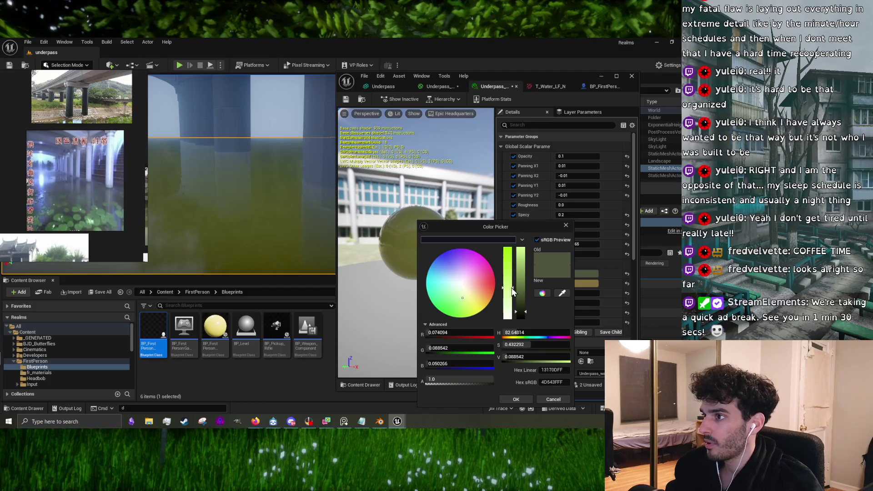
drag(512, 291, 515, 276)
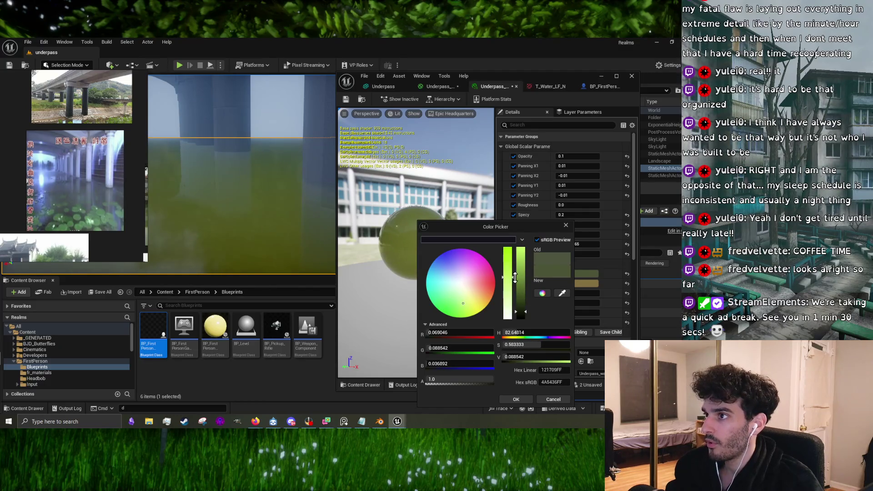
drag(522, 345, 521, 348)
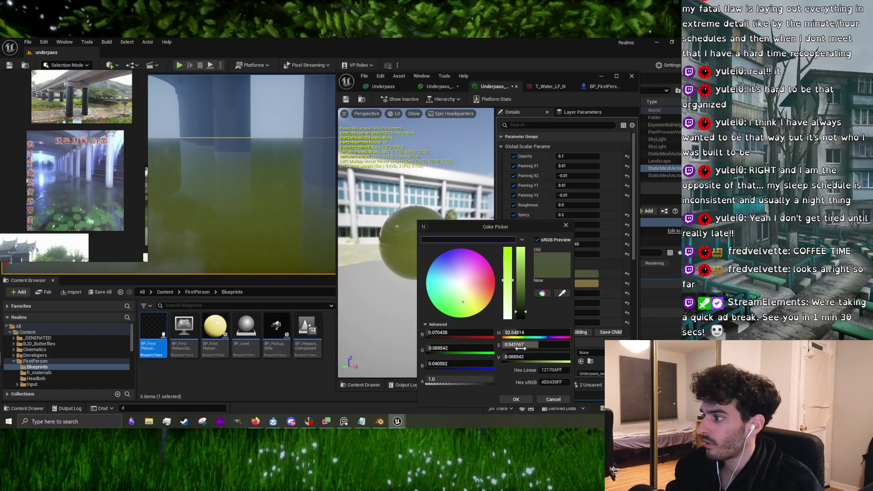
mouse_move(524, 315)
mouse_down()
mouse_move(536, 288)
mouse_move(535, 303)
mouse_up()
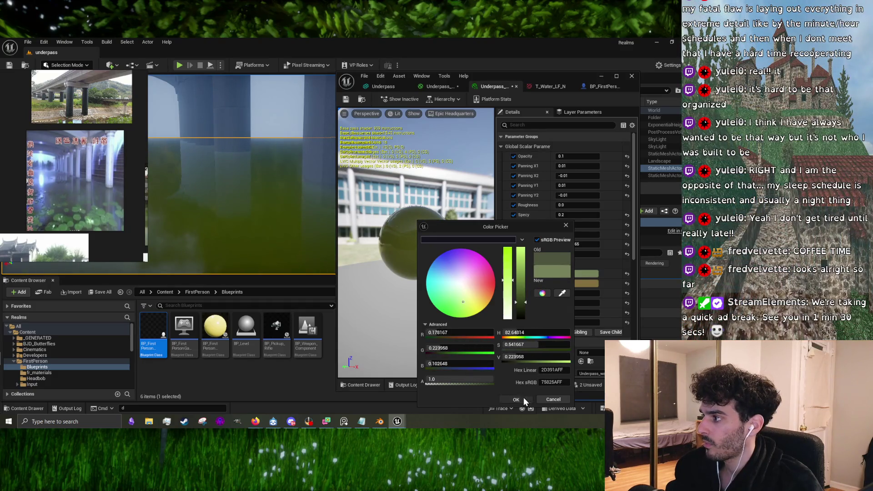
click(522, 398)
- Retune Water_Murk_Color to a lighter tan brown (R 0.3125, G 0.187888, B 0.100911)
click(581, 282)
mouse_move(528, 301)
mouse_down()
mouse_move(536, 246)
mouse_move(538, 320)
mouse_move(540, 271)
mouse_move(541, 296)
mouse_up()
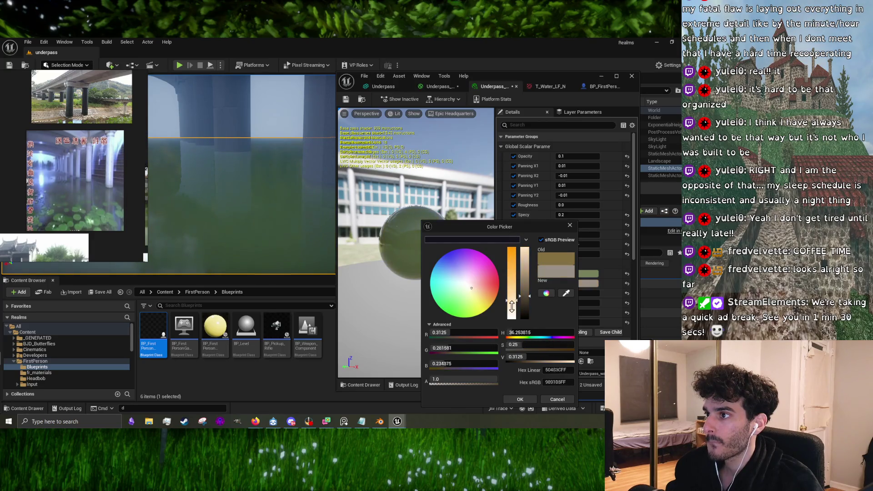
drag(517, 249, 518, 255)
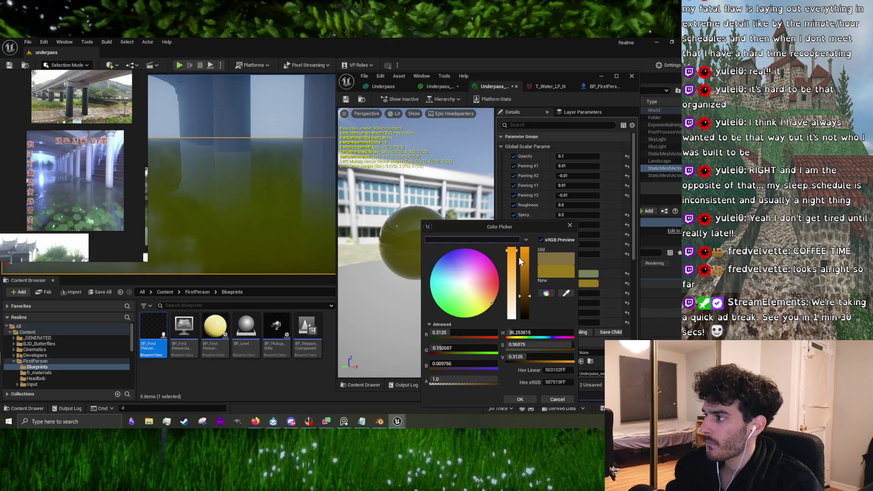
drag(490, 302, 500, 299)
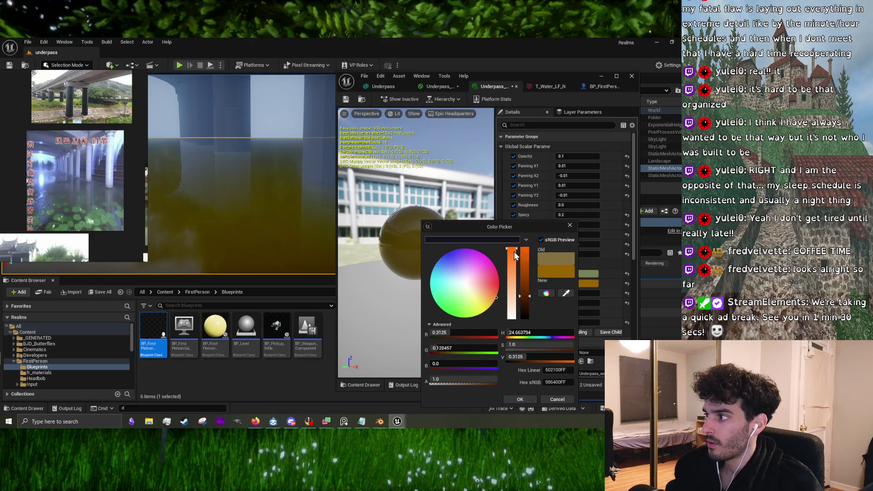
drag(515, 256, 510, 262)
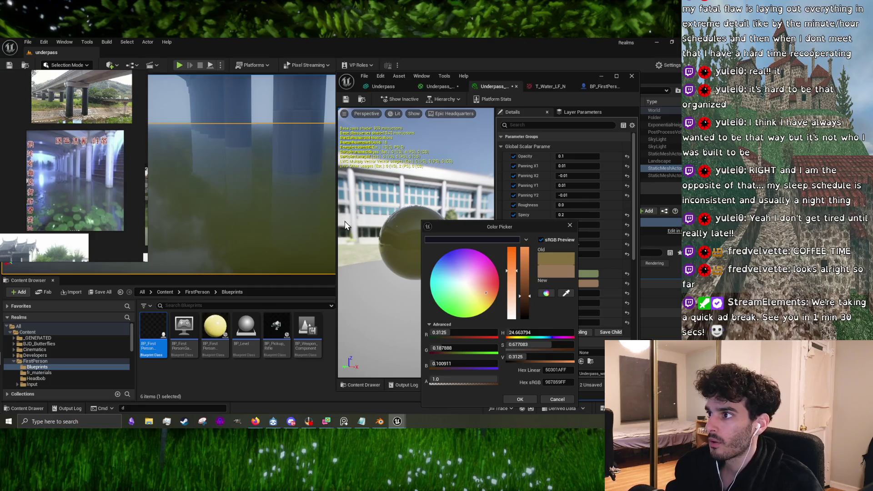
- Confirm the muted brown murk colour R 0.3125, G 0.187888, B 0.100911 in the picker
scroll(92, 160, down, 5)
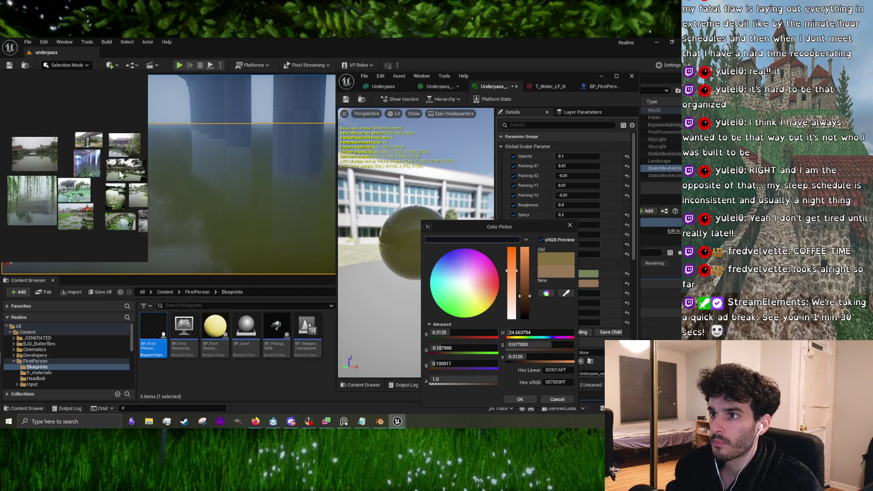
scroll(119, 170, up, 2)
scroll(119, 170, down, 2)
scroll(78, 139, up, 5)
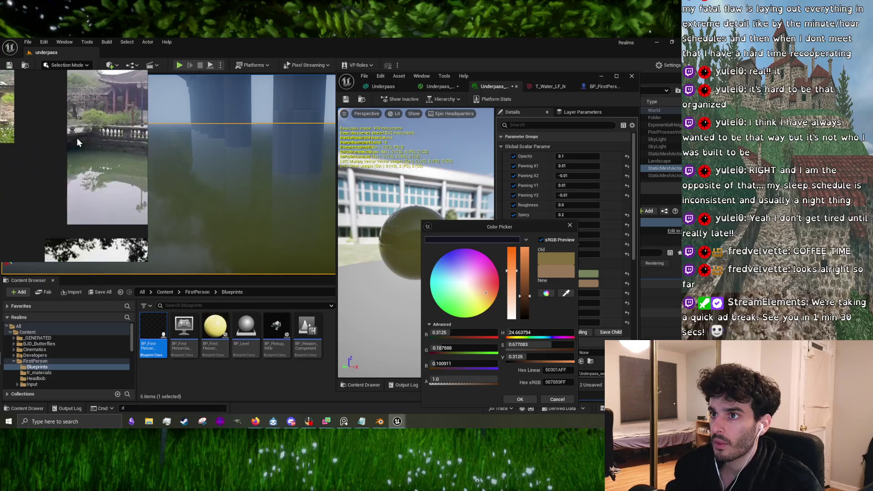
scroll(77, 139, down, 4)
scroll(77, 165, up, 4)
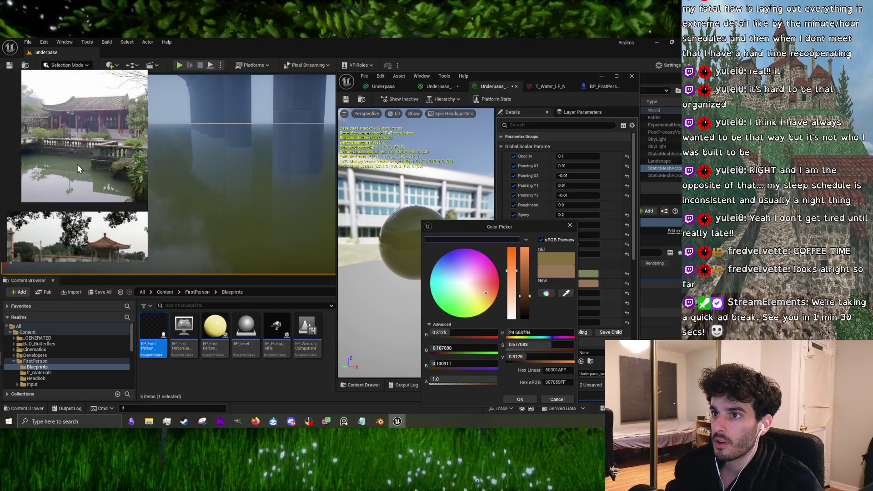
scroll(78, 165, up, 3)
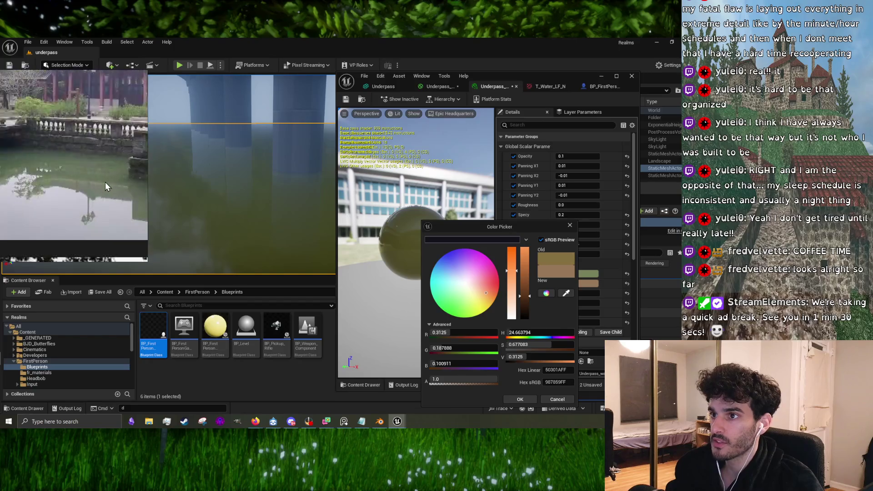
scroll(100, 184, up, 2)
scroll(84, 181, down, 4)
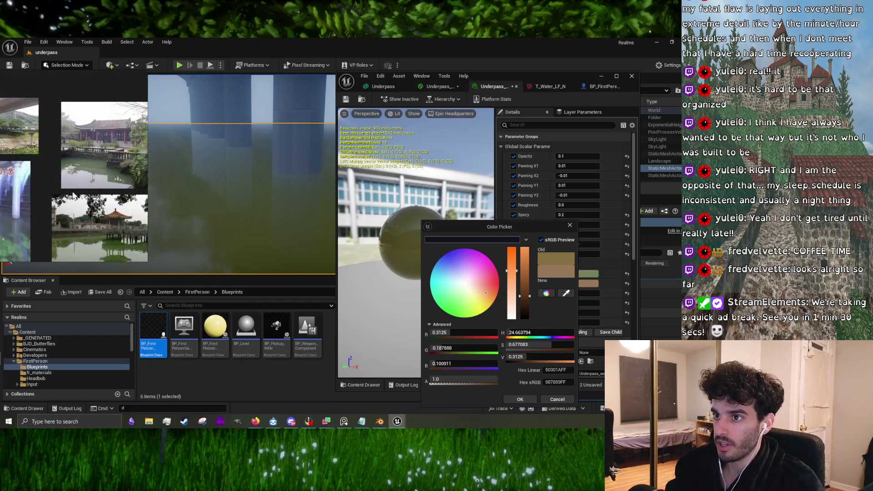
scroll(94, 167, up, 4)
scroll(97, 191, up, 2)
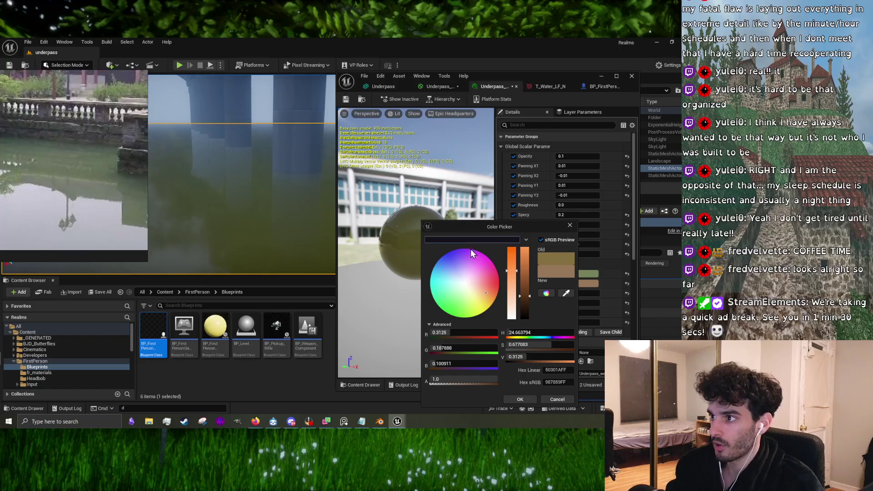
click(525, 399)
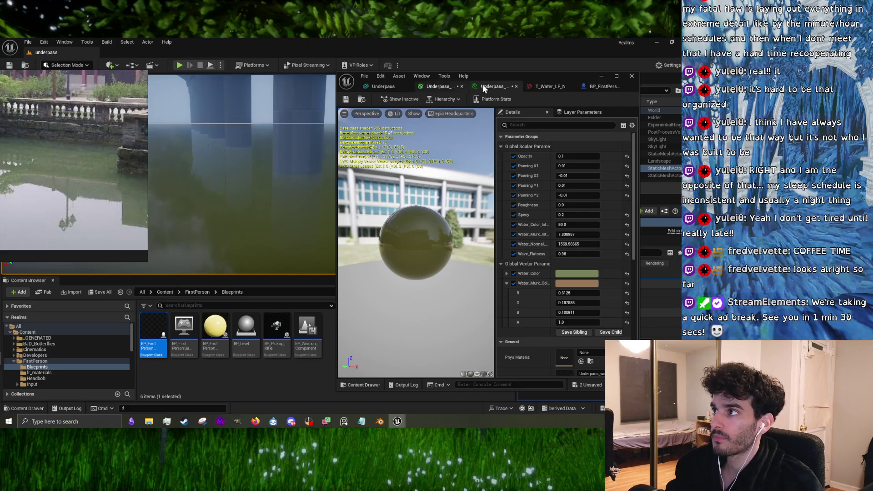
- Save the water material instance and put the material editor away
click(345, 99)
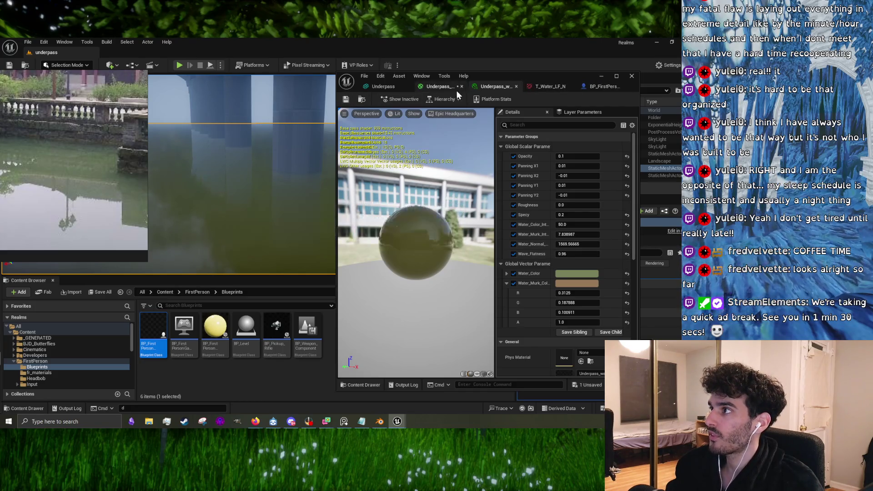
click(443, 86)
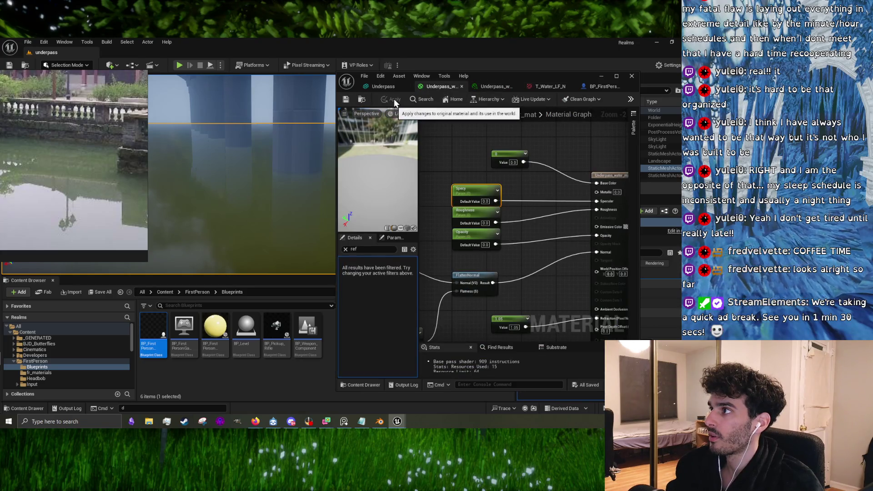
click(601, 76)
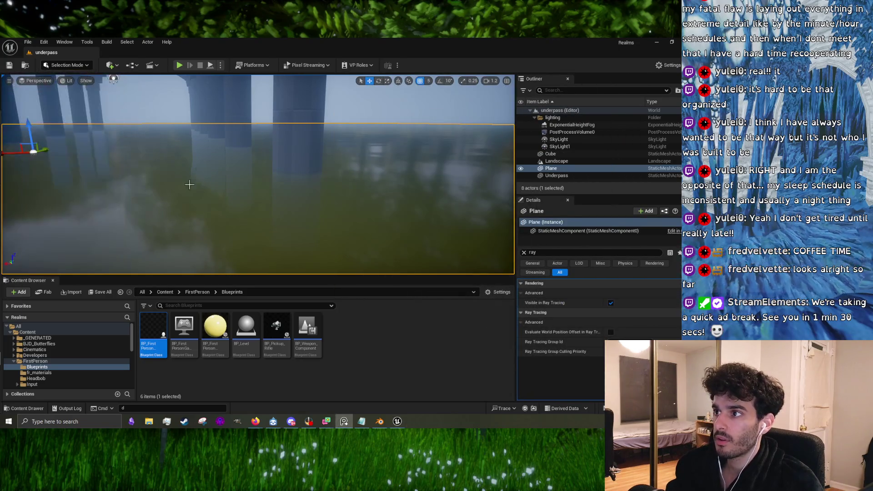
- Frame the water Plane and walk toward the arch in a play session
key(f)
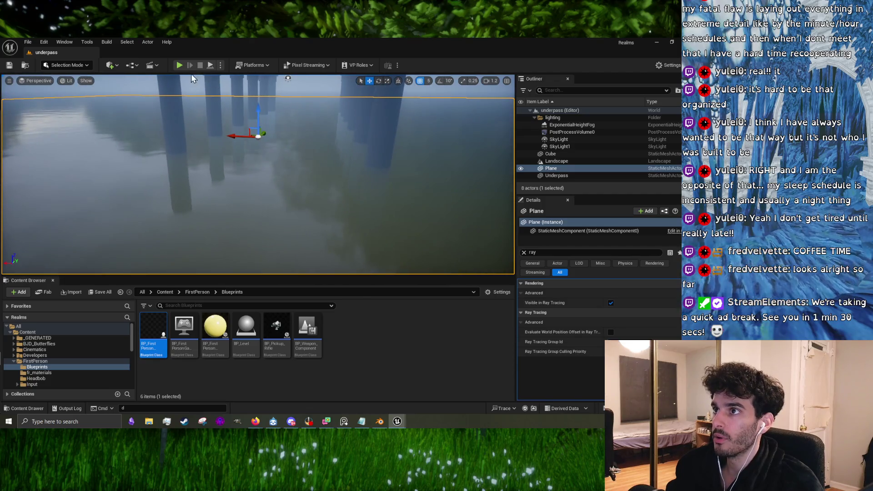
click(178, 65)
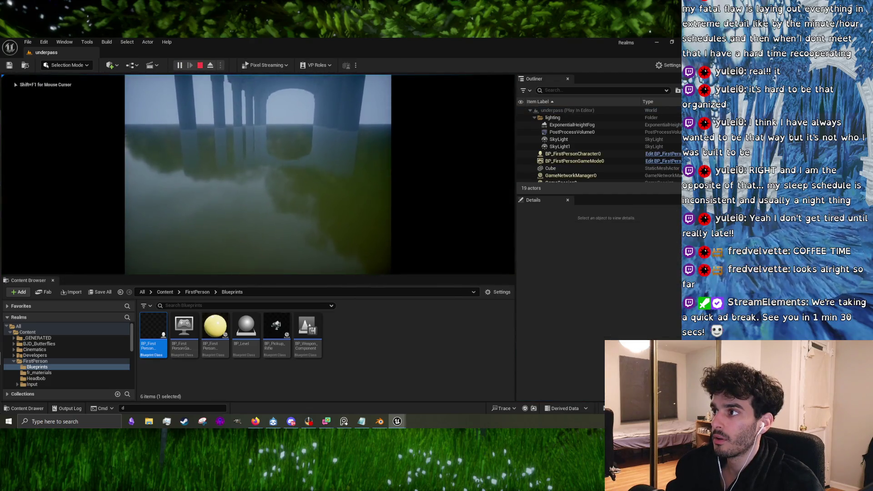
key(w)
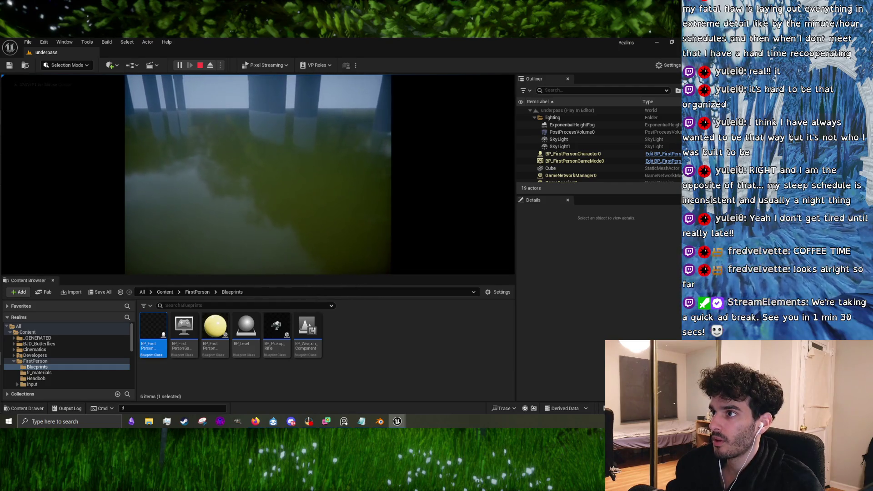
key(shift+F1)
key(Escape)
- Bring the material editor back and return to the water instance's parameters
mouse_move(397, 422)
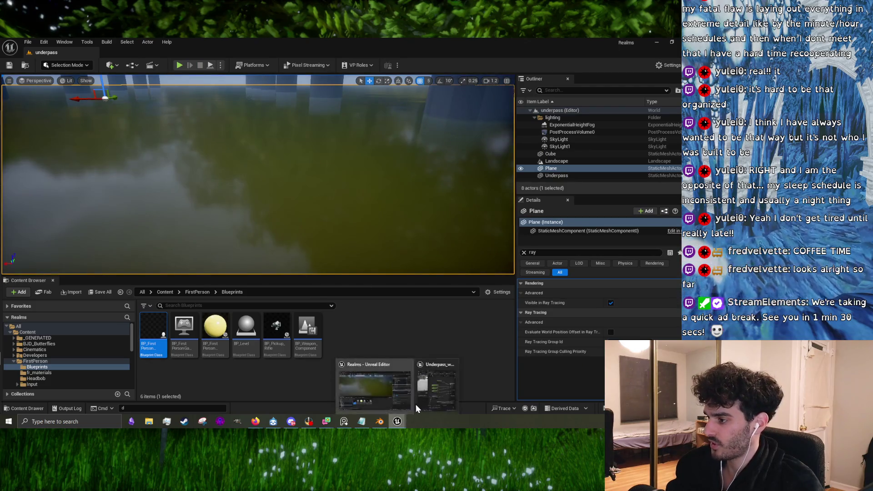
click(434, 386)
drag(264, 185, 257, 176)
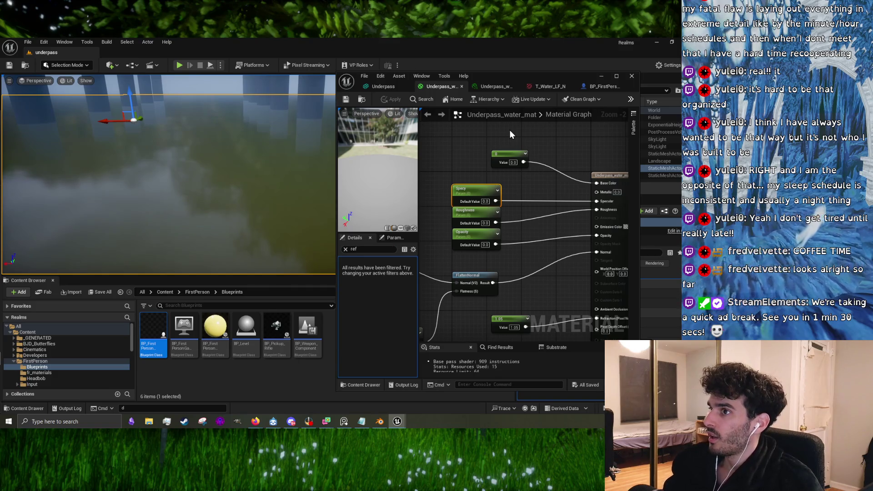
click(555, 91)
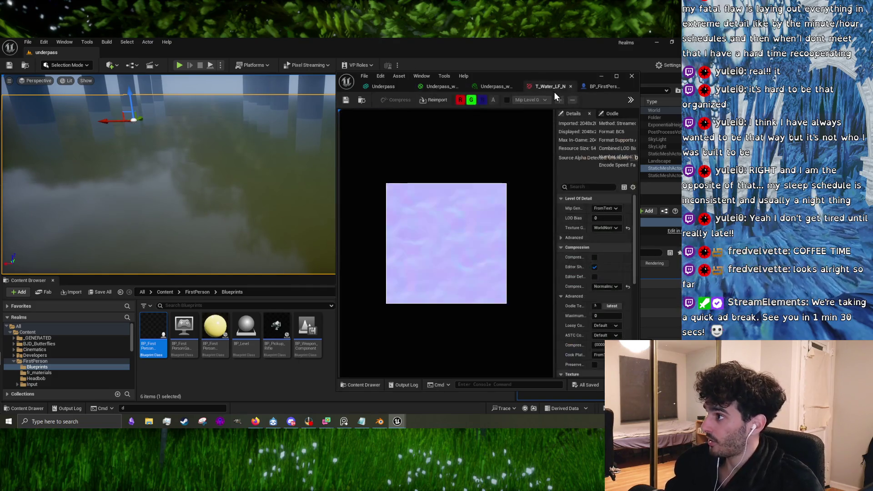
click(601, 86)
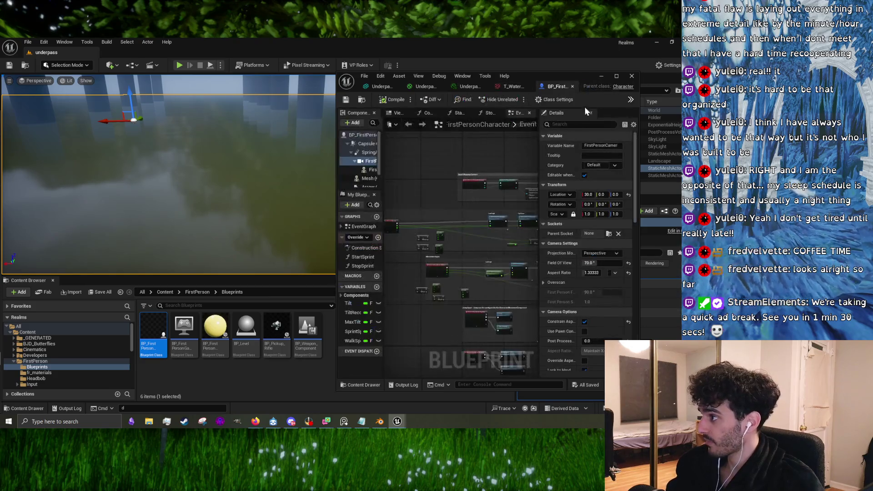
click(509, 86)
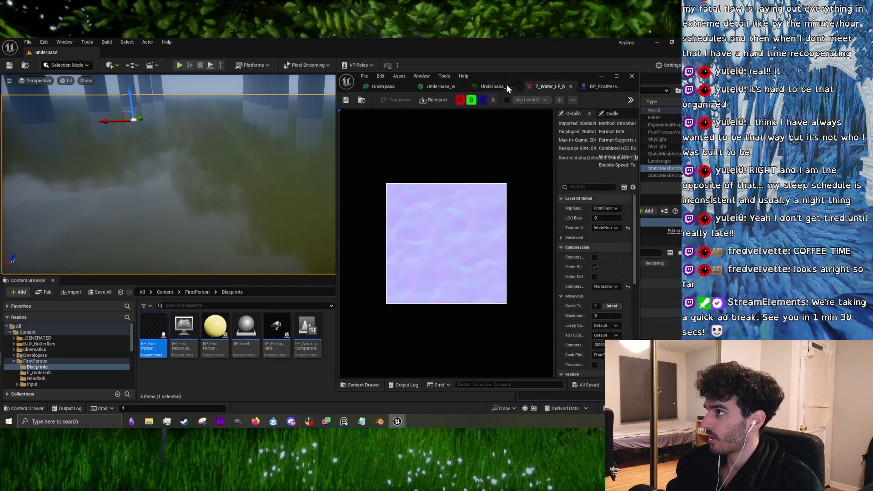
click(445, 87)
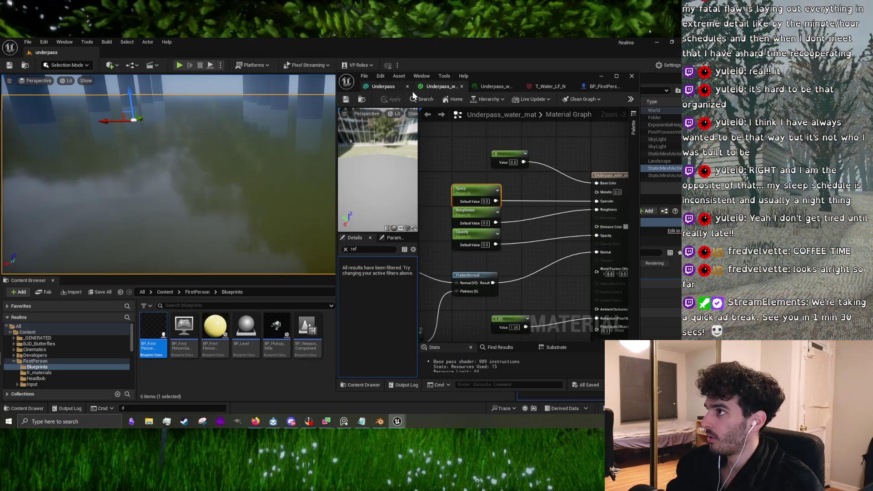
click(497, 87)
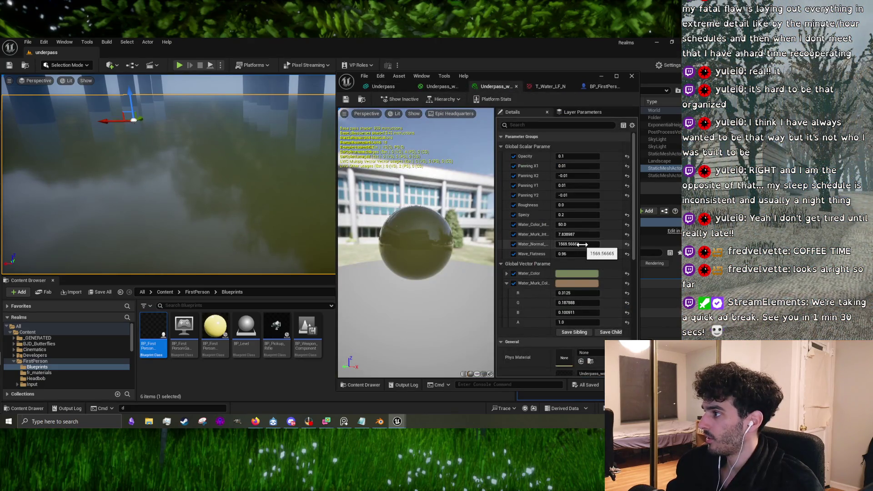
- Lower Water_Normal to 1000.0, play-test the water, and save the instance
drag(589, 244, 557, 244)
text(1000)
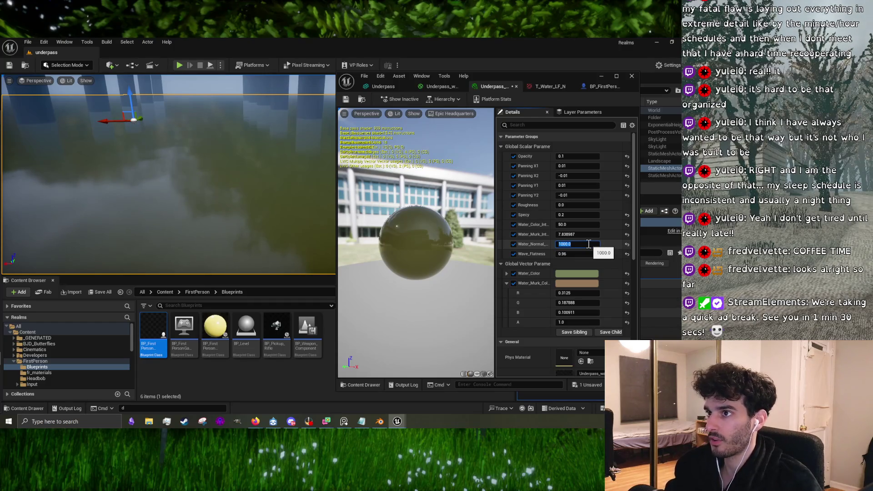
click(179, 66)
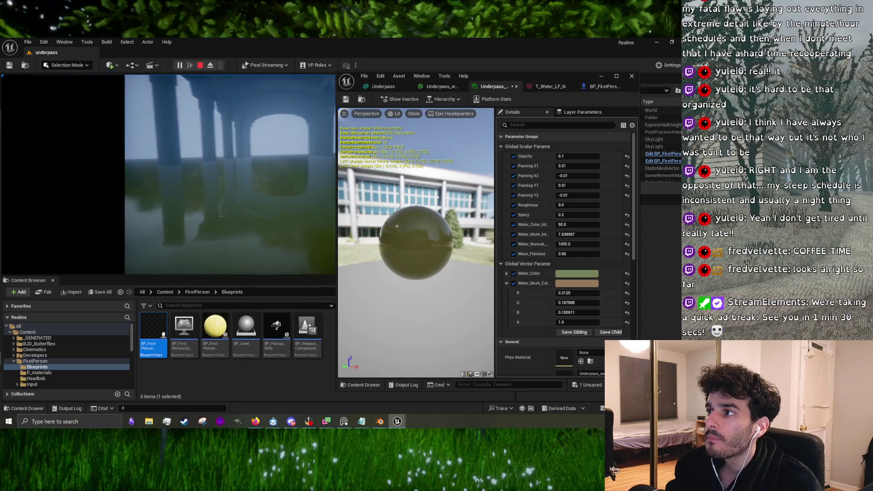
key(Escape)
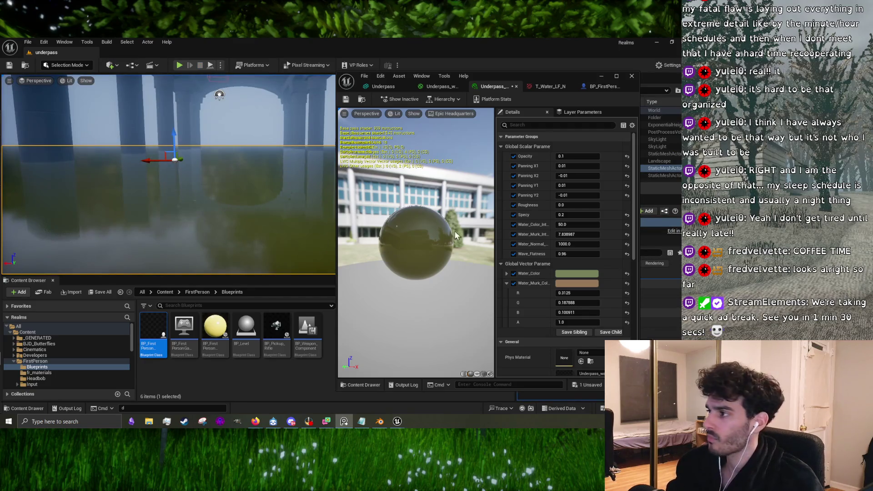
drag(168, 191, 150, 164)
key(ctrl+s)
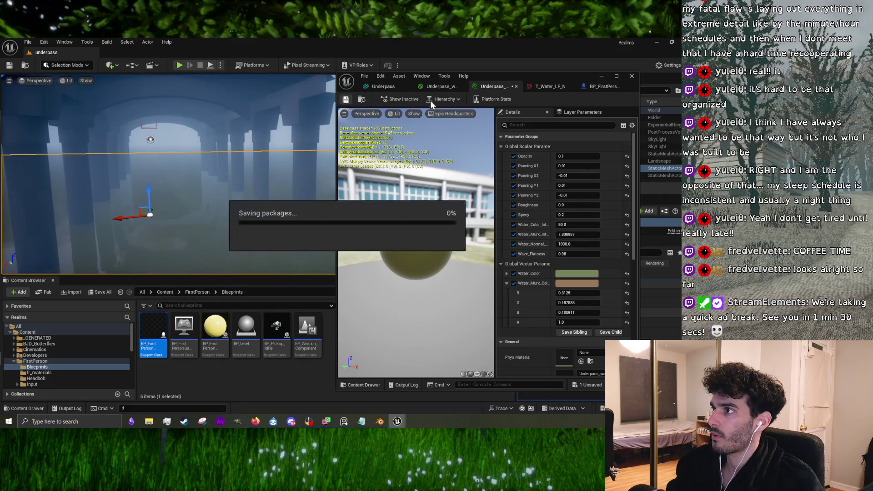
- Pause the YouTube tutorial and bring the Unreal level editor back to front
click(600, 78)
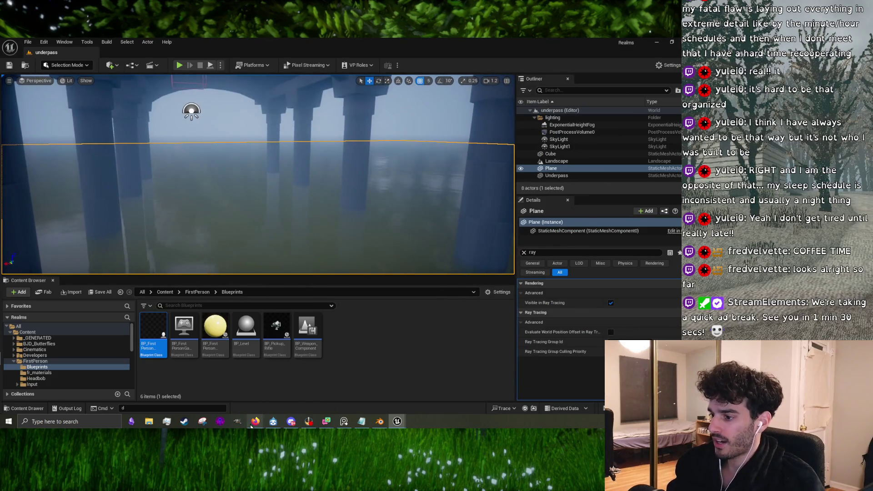
mouse_move(256, 421)
click(270, 364)
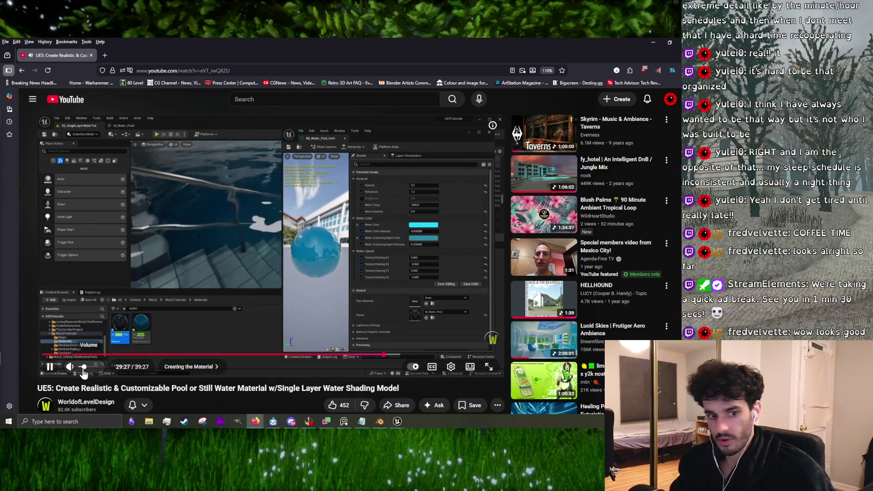
click(341, 241)
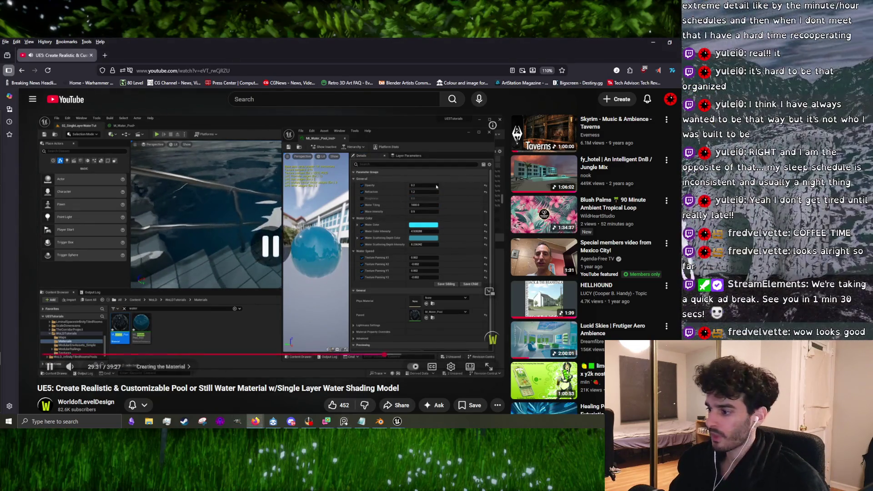
mouse_move(396, 422)
click(366, 391)
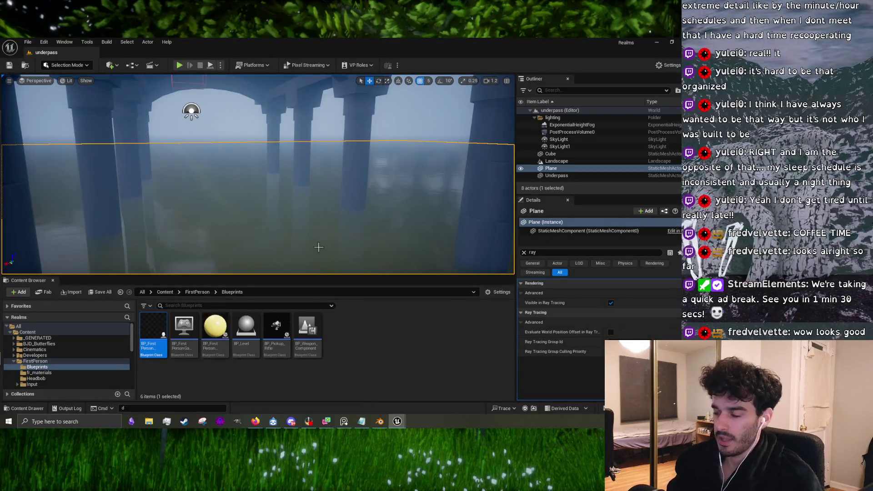
- Fly over the underpass water and run a short play session to test it
mouse_move(318, 247)
mouse_down()
mouse_move(278, 239)
mouse_move(176, 79)
mouse_up()
click(179, 66)
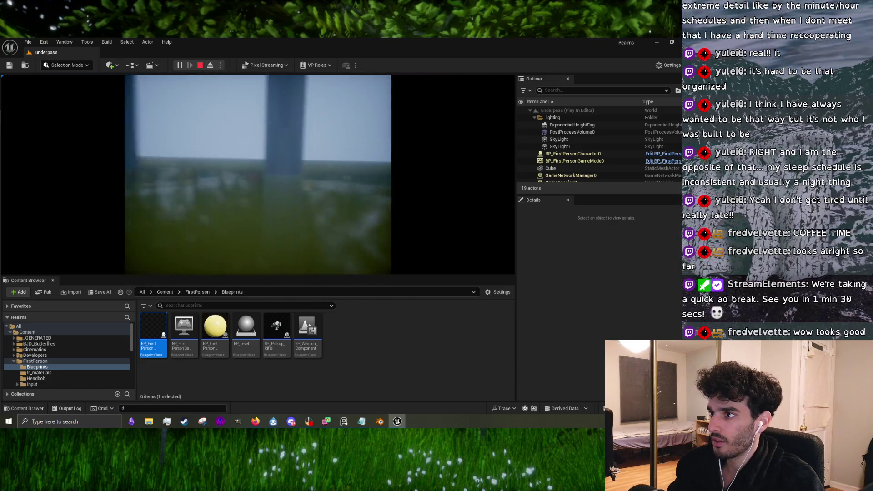
key(Escape)
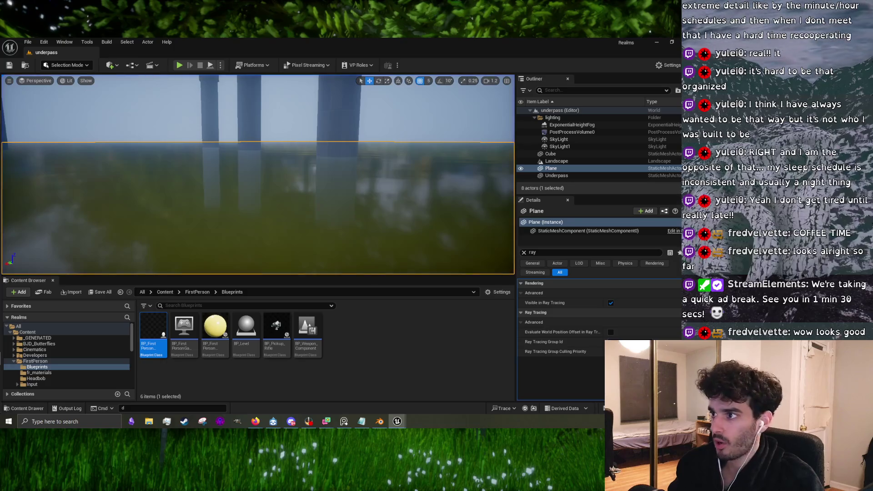
- View the underpass pillars from the side, then bring the YouTube tutorial back up
scroll(258, 174, down, 5)
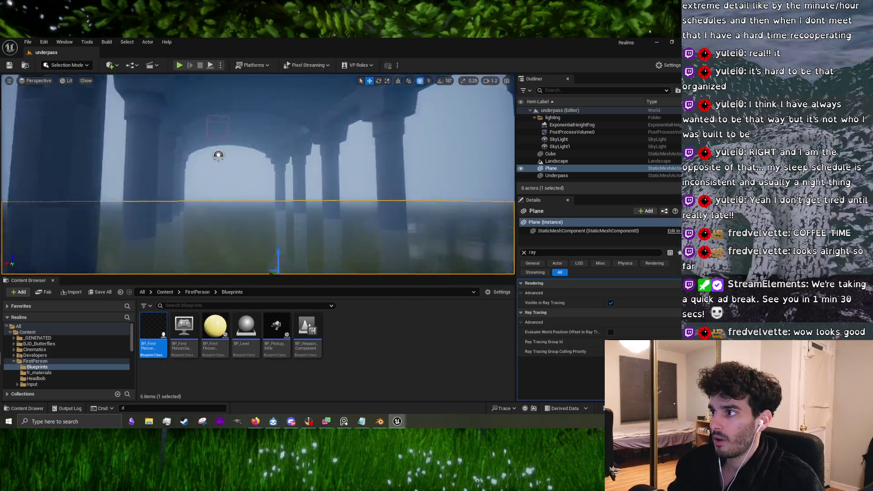
mouse_move(258, 174)
mouse_down()
mouse_move(282, 159)
mouse_move(338, 187)
mouse_up()
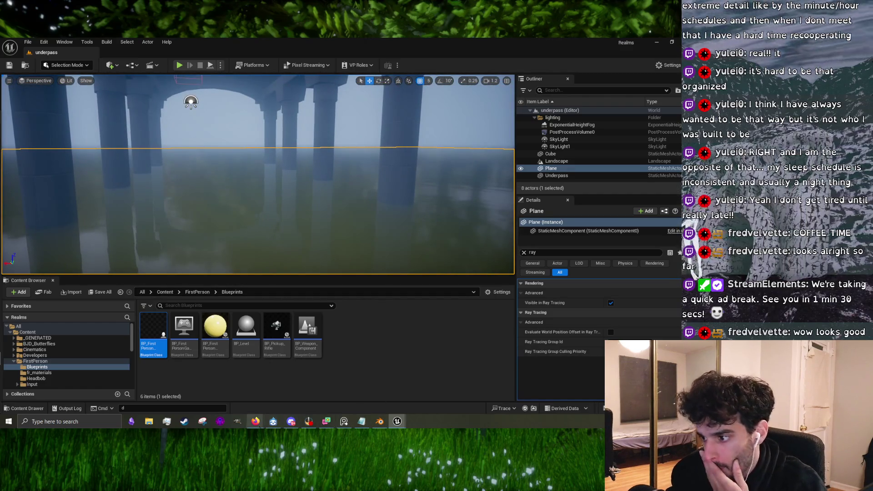
click(256, 421)
click(273, 391)
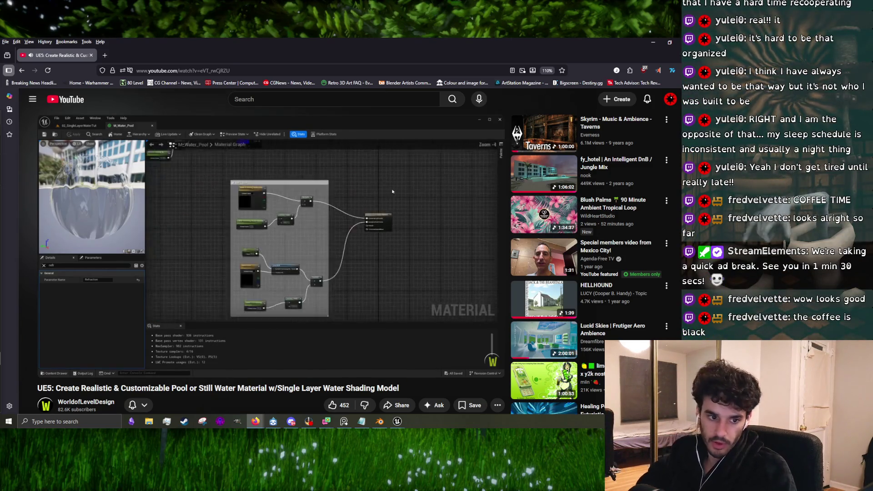
- Turn on subtitles for the water tutorial while it plays
click(253, 207)
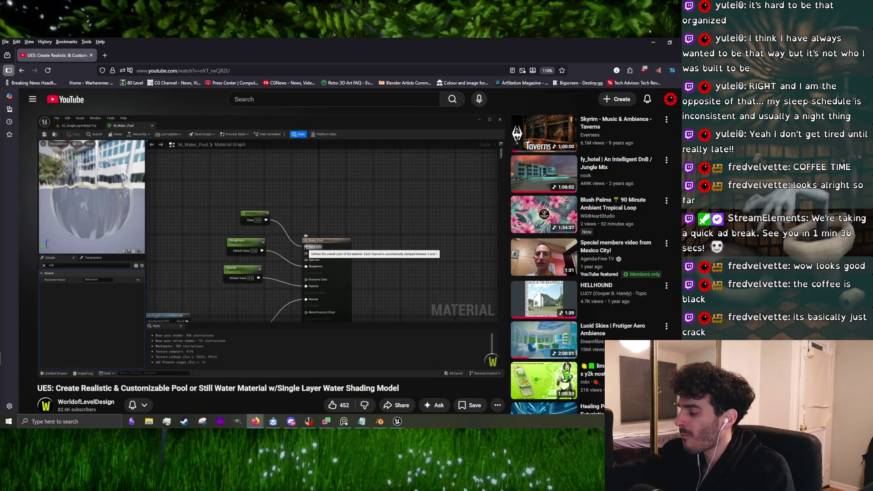
mouse_move(292, 213)
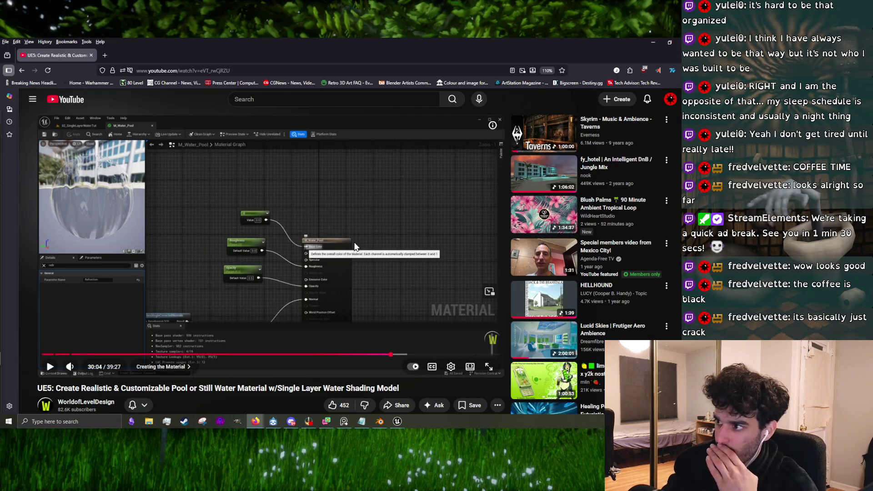
click(337, 303)
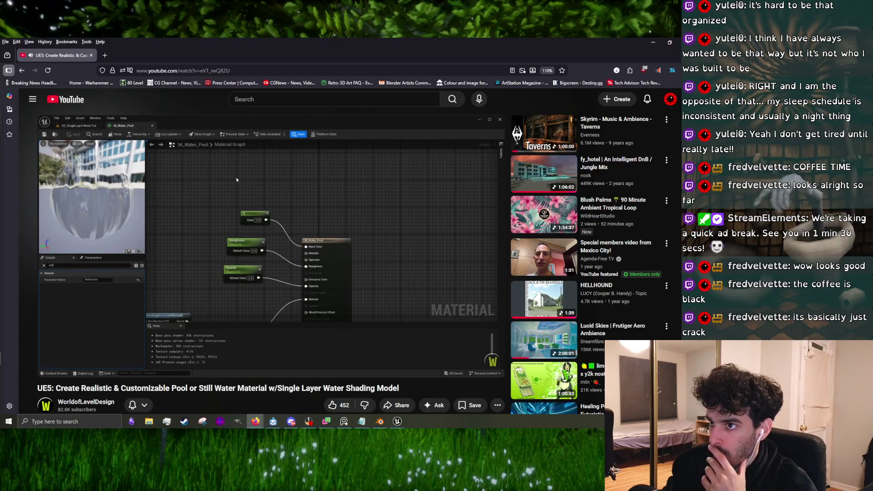
mouse_move(348, 326)
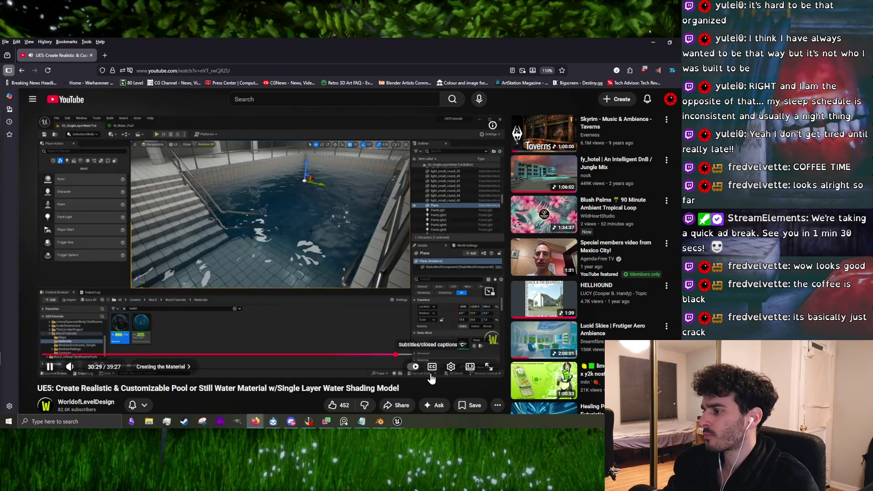
click(433, 368)
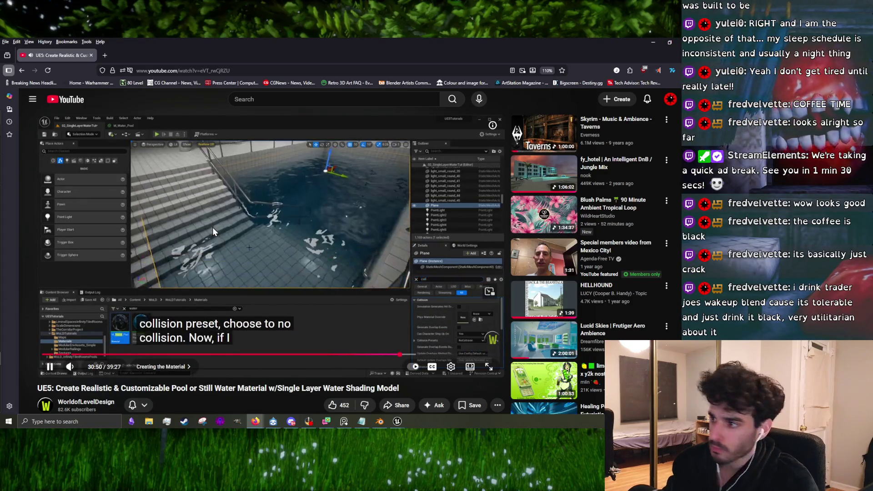
- Play on through the tutorial and pause at 32:15 on the material graph
key(space)
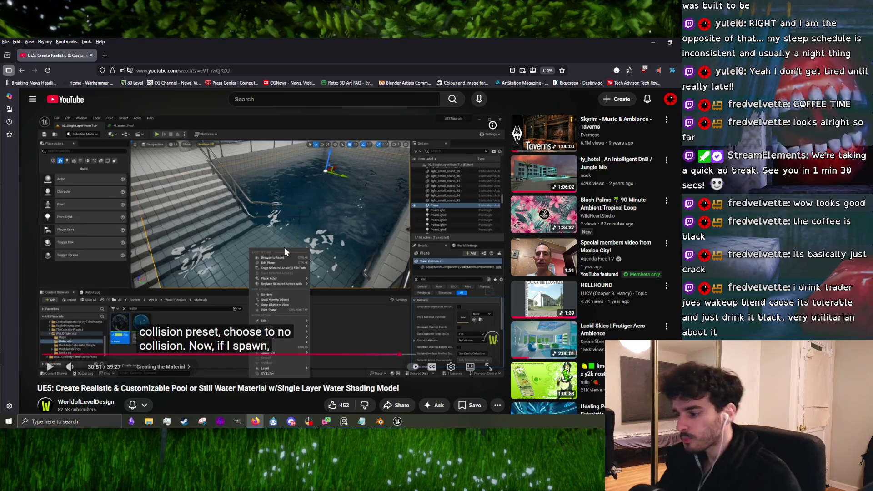
click(346, 216)
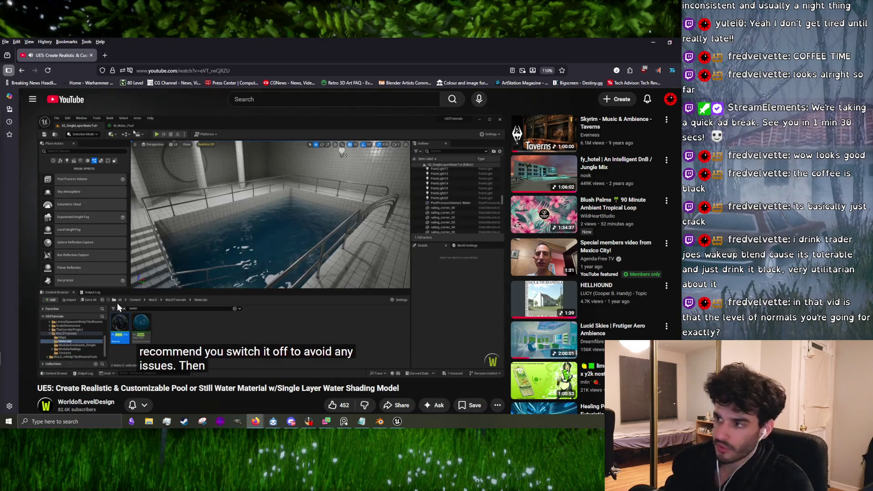
click(248, 262)
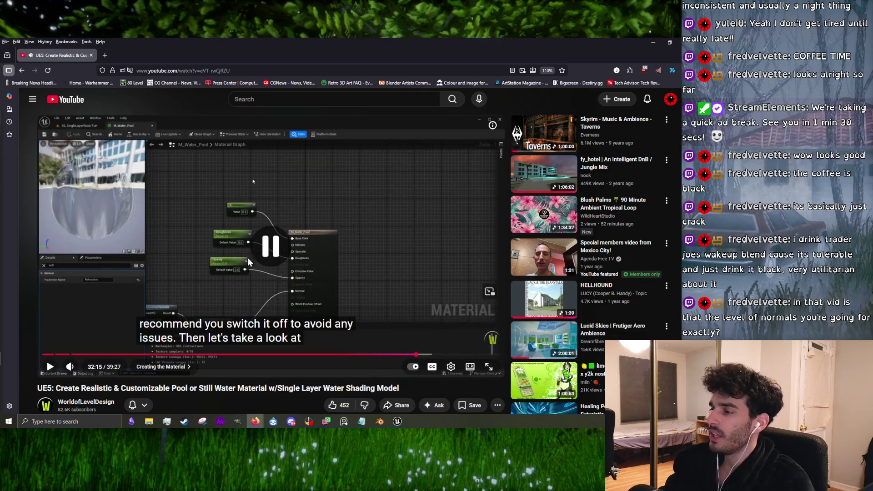
mouse_move(397, 421)
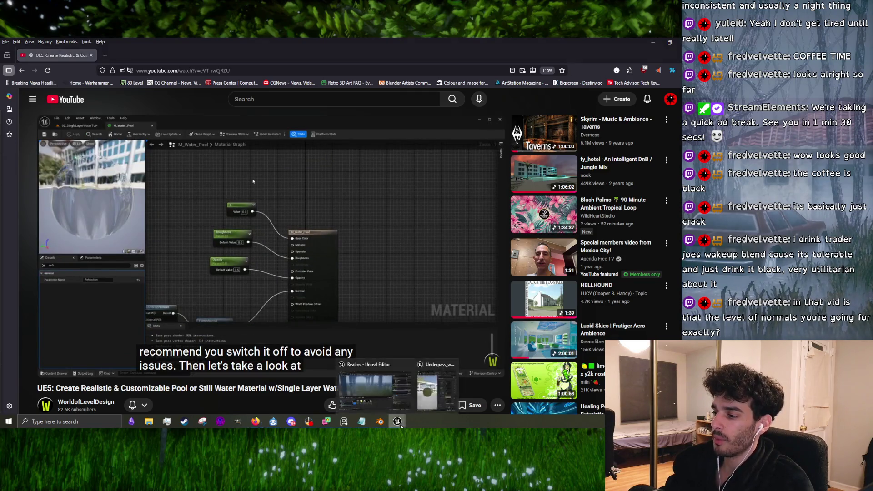
click(387, 394)
mouse_move(307, 200)
mouse_down()
mouse_move(318, 173)
mouse_move(96, 252)
mouse_up()
key(alt+Tab)
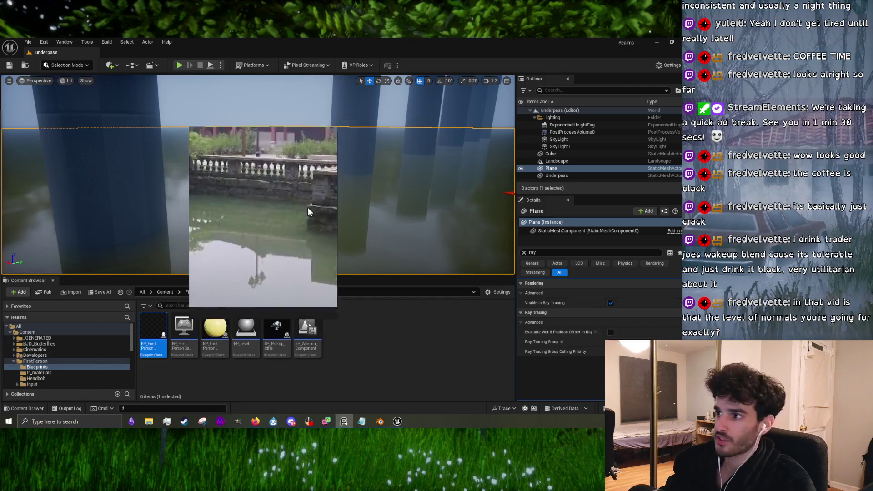
drag(307, 206, 176, 184)
scroll(175, 184, up, 3)
scroll(165, 247, up, 3)
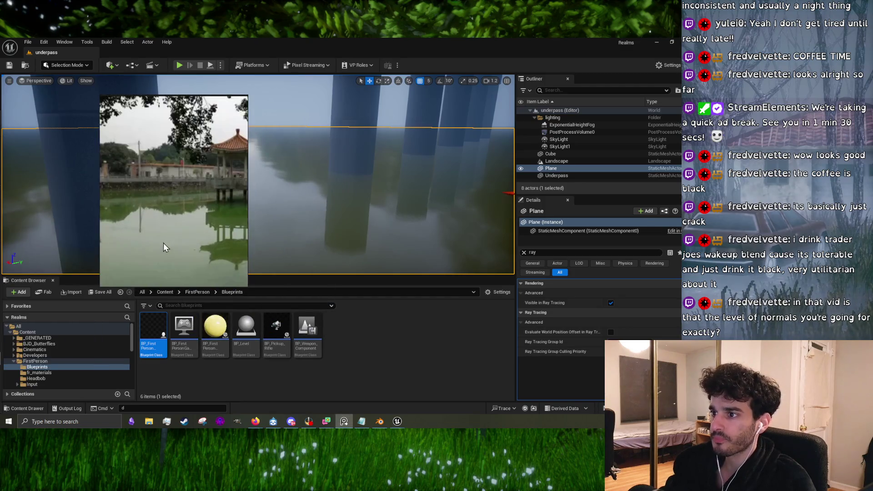
scroll(195, 205, down, 2)
mouse_move(198, 214)
mouse_down()
mouse_move(153, 197)
mouse_move(155, 165)
mouse_up()
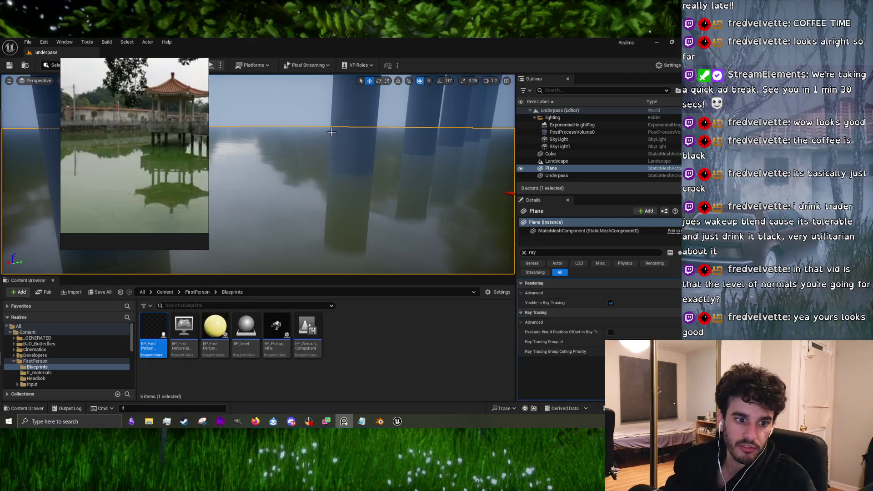
key(Escape)
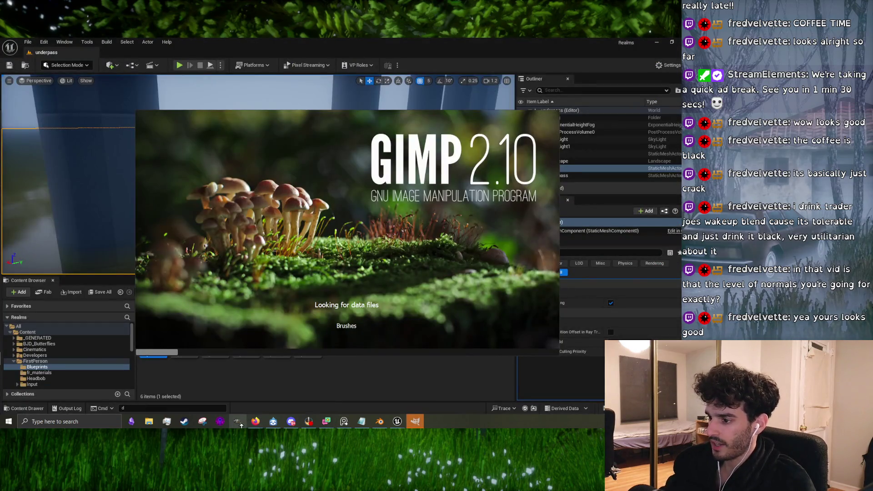
right_click(237, 422)
click(426, 427)
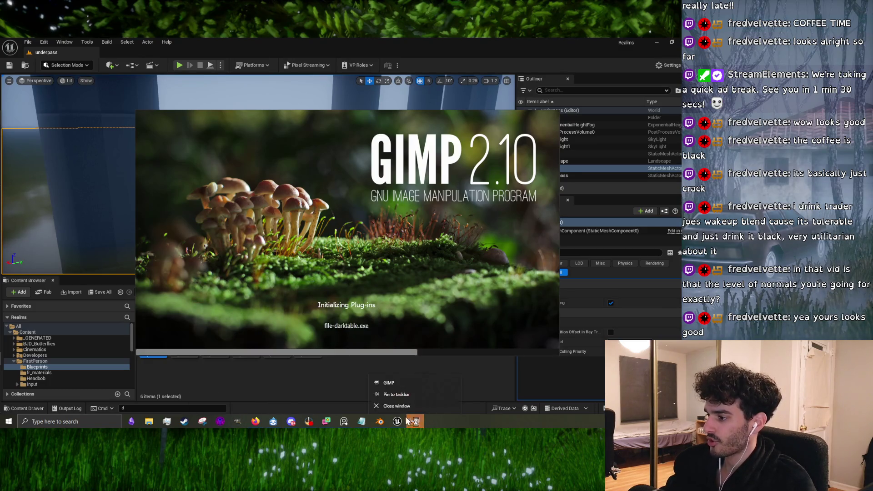
click(401, 410)
mouse_move(253, 423)
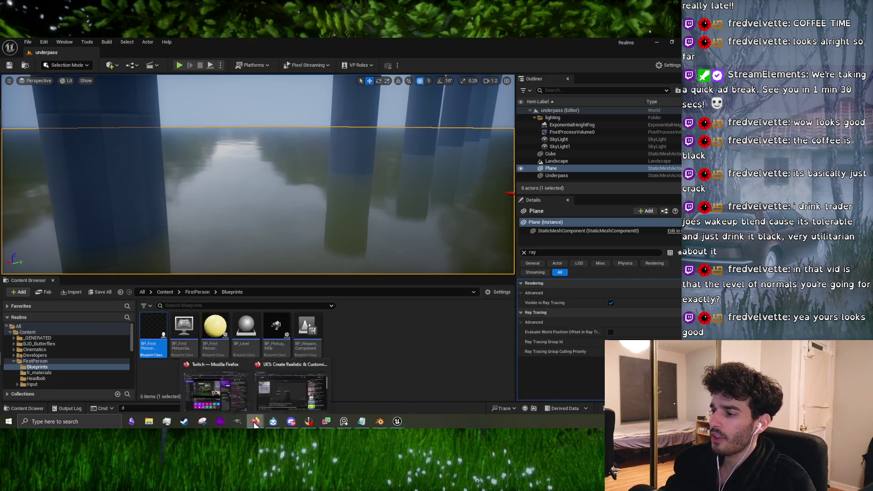
click(288, 394)
- Advance the tutorial to 34:07, where PhaseG joins the Single Layer Water node
click(253, 228)
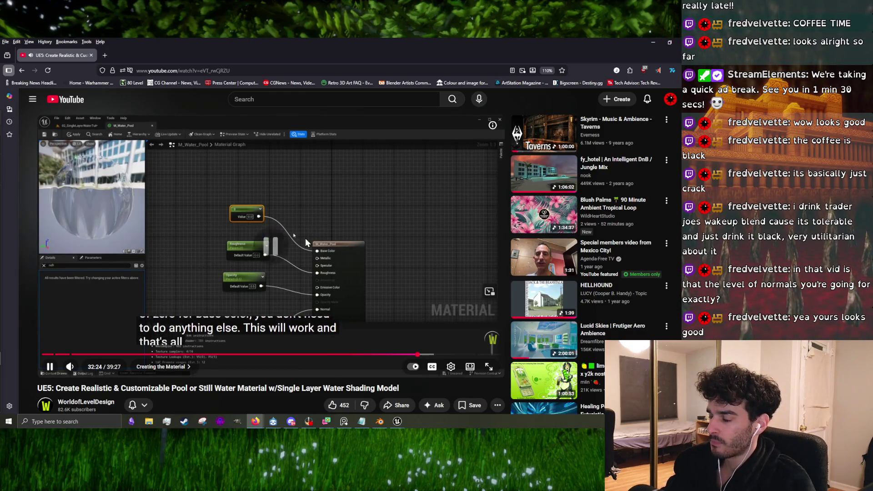
click(253, 315)
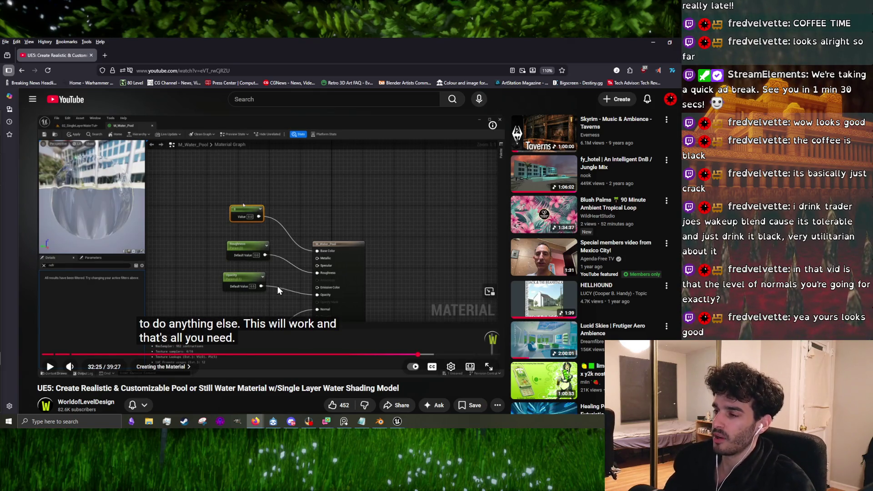
click(277, 258)
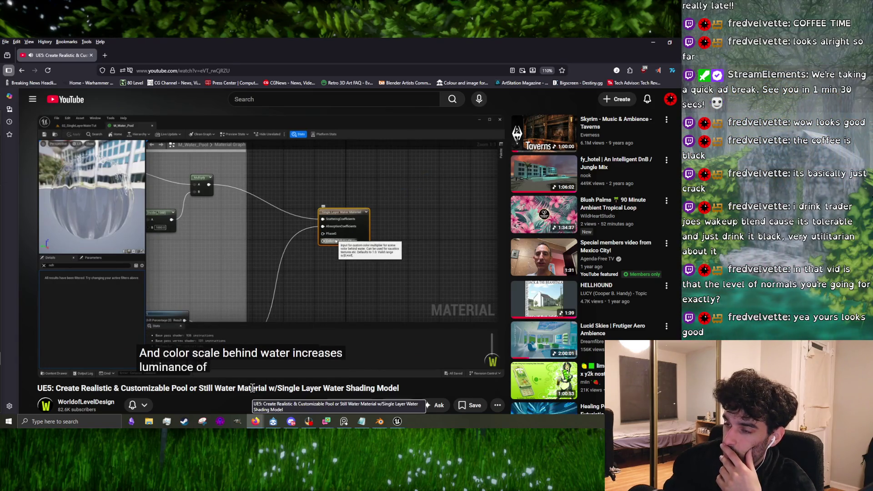
click(291, 297)
click(291, 296)
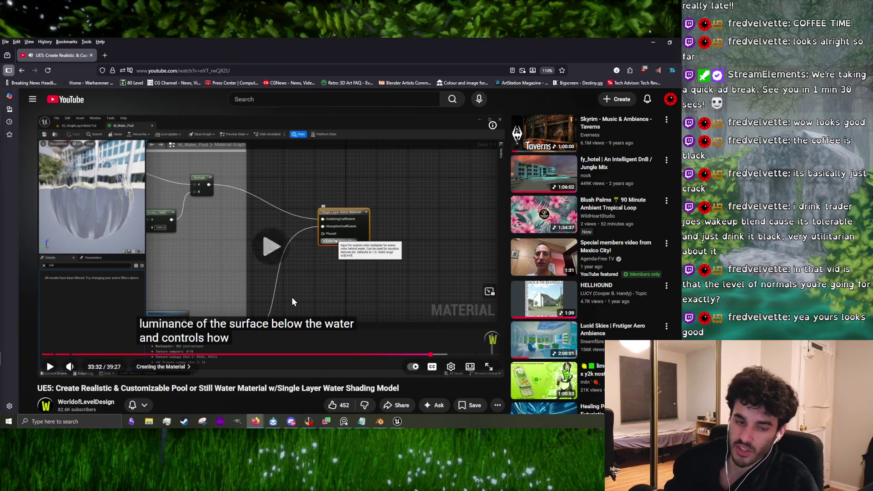
drag(291, 296, 349, 305)
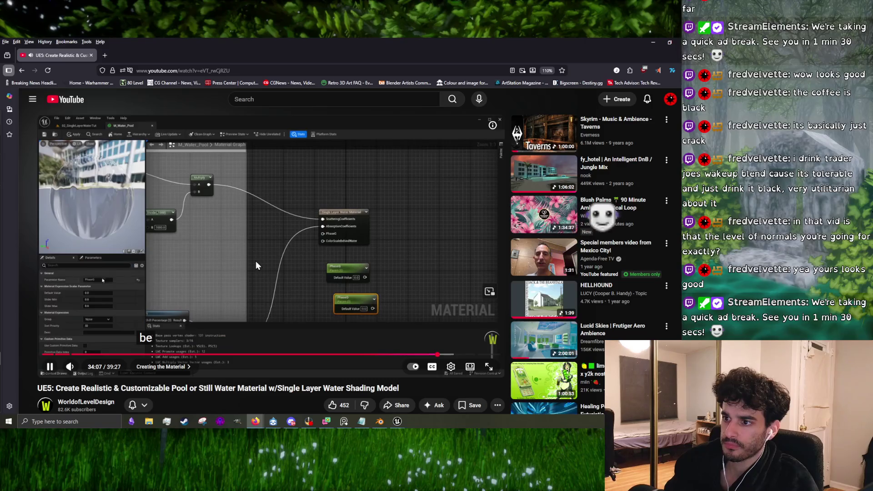
- Add a Constant node in the water material and convert it into the PhaseG parameter
key(alt+Tab)
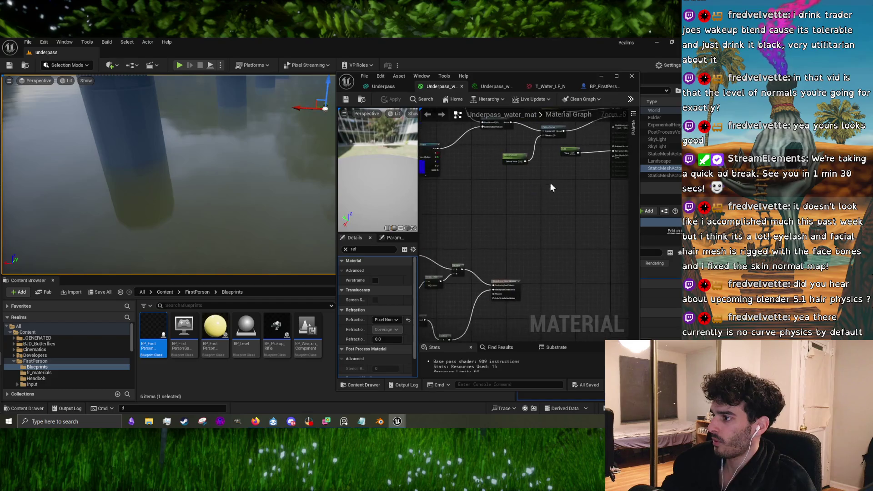
click(486, 294)
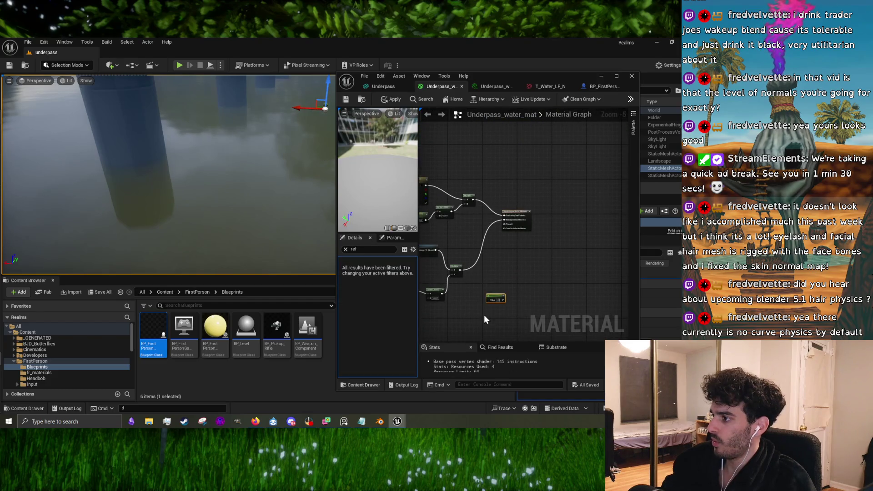
scroll(485, 309, up, 4)
right_click(498, 253)
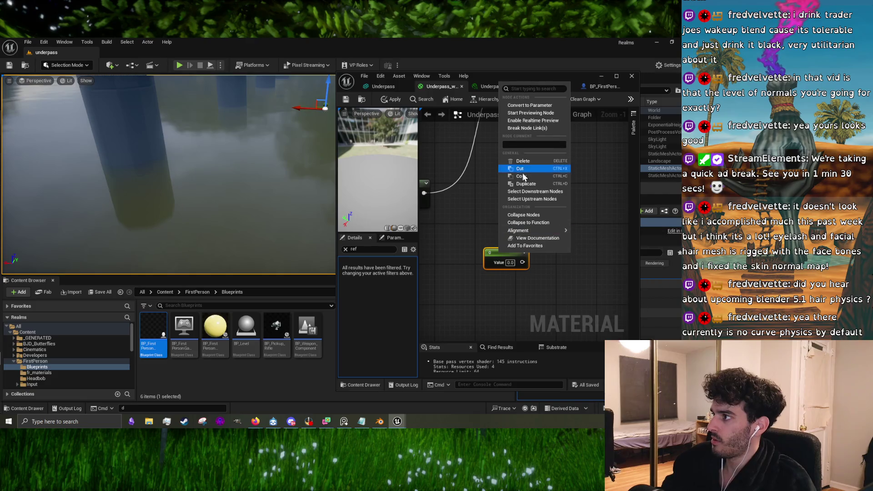
click(526, 107)
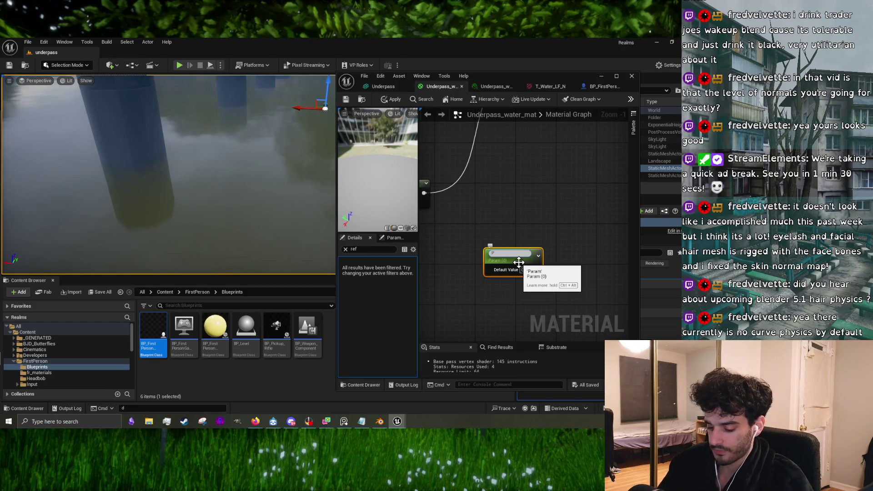
- Add a second Constant below it and convert it into the ColorScaleBehindWater parameter
click(490, 292)
click(490, 295)
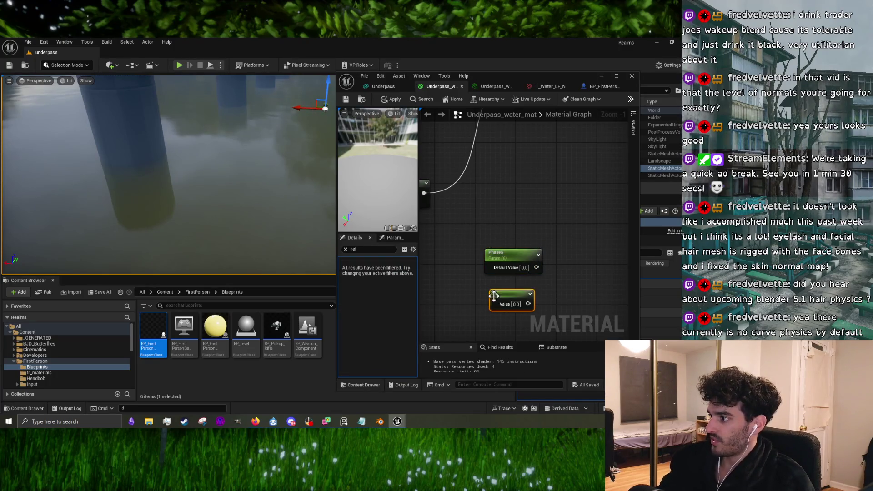
right_click(495, 295)
click(518, 148)
text(ColorScaleBehindWater)
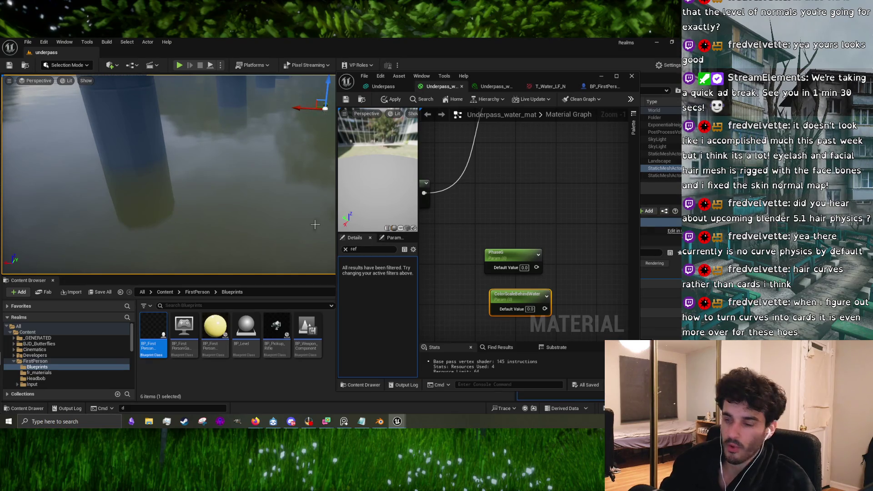
- Rearrange the graph so both parameters sit beside the Single Layer Water Material node
click(346, 249)
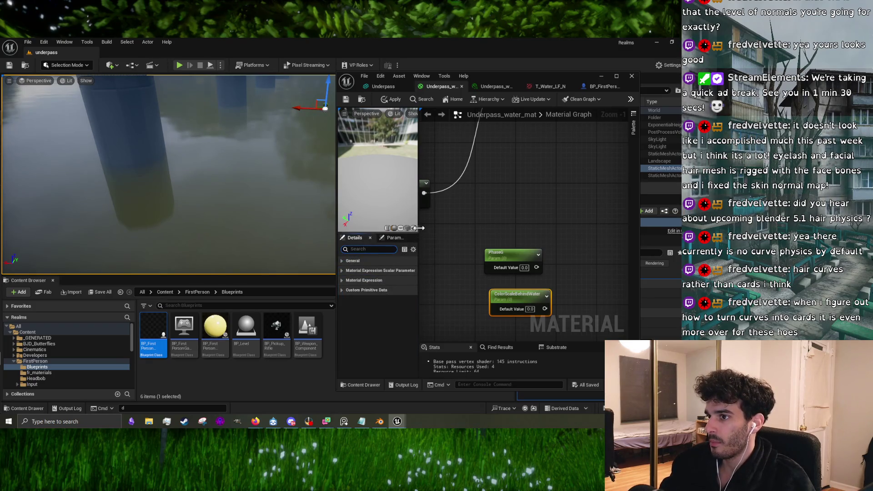
drag(418, 228, 379, 228)
scroll(518, 252, down, 3)
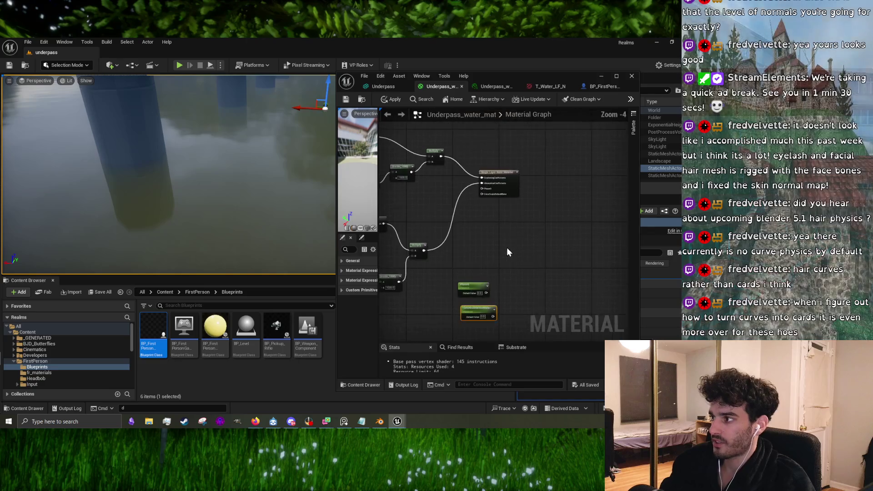
mouse_move(520, 317)
mouse_down()
mouse_move(466, 282)
mouse_move(463, 233)
mouse_up()
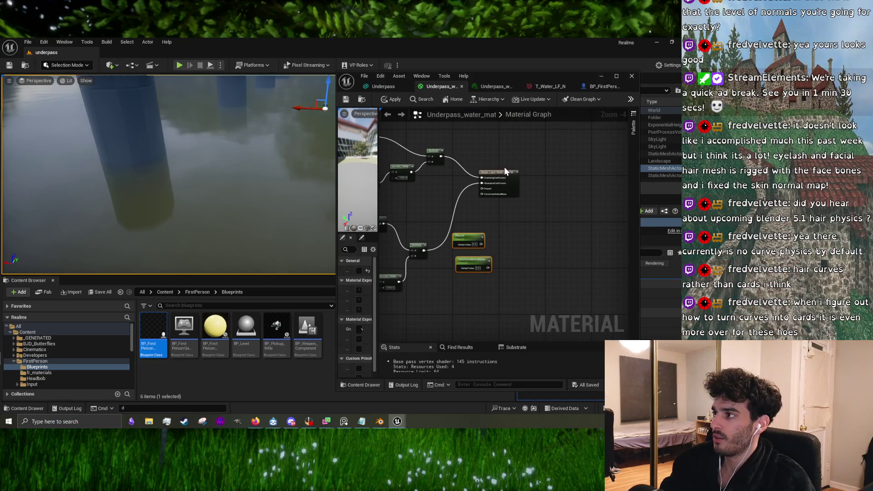
drag(504, 170, 544, 167)
scroll(533, 199, up, 3)
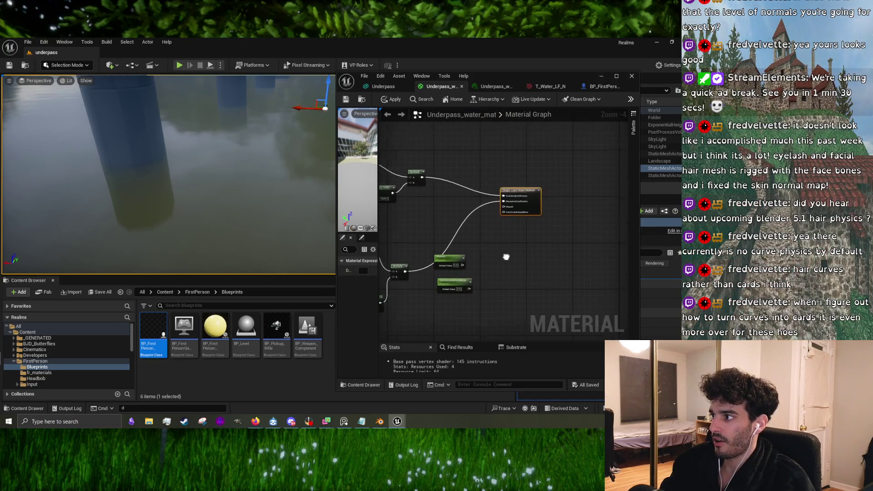
drag(449, 263, 469, 253)
mouse_move(437, 301)
mouse_down()
mouse_move(455, 285)
mouse_move(445, 279)
mouse_move(475, 282)
mouse_move(508, 160)
mouse_move(513, 174)
mouse_up()
- Wire PhaseG and ColorScaleBehindWater into Single Layer Water and apply the material
click(454, 253)
mouse_move(464, 295)
mouse_down()
mouse_move(484, 272)
mouse_move(516, 183)
mouse_up()
drag(441, 282, 467, 282)
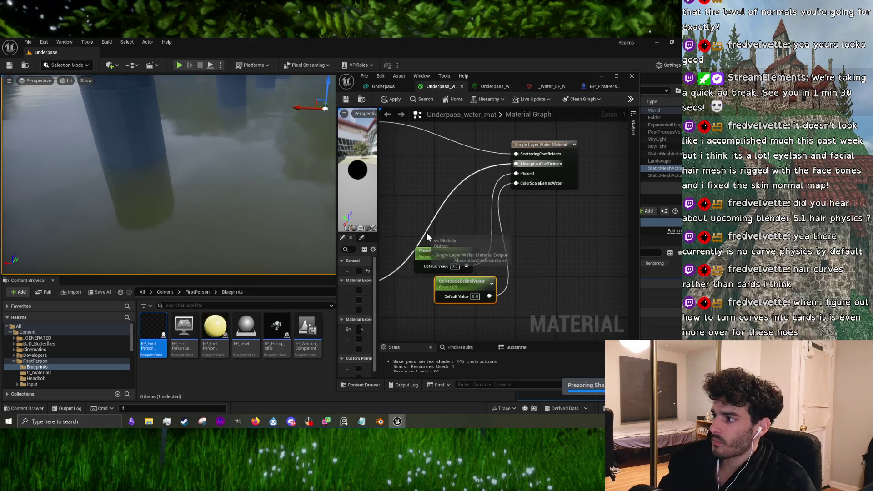
click(393, 99)
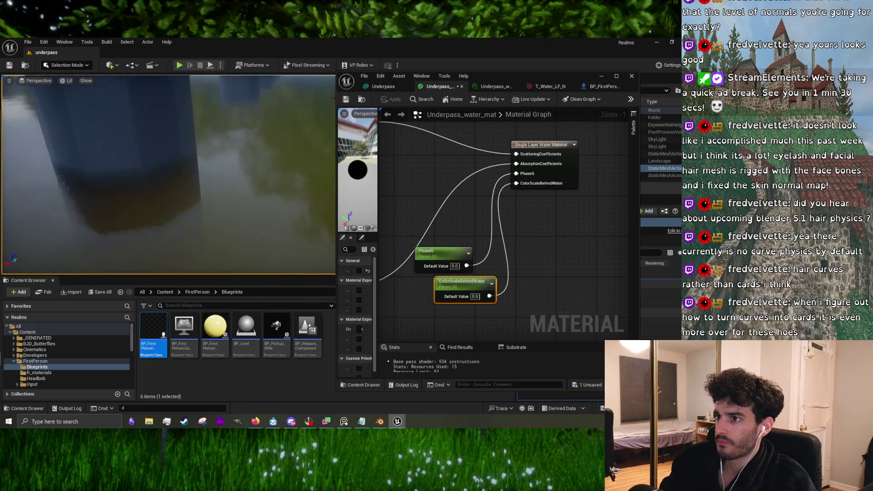
- Enable the PhaseG override in the water instance, test it, then set it to 0
click(491, 90)
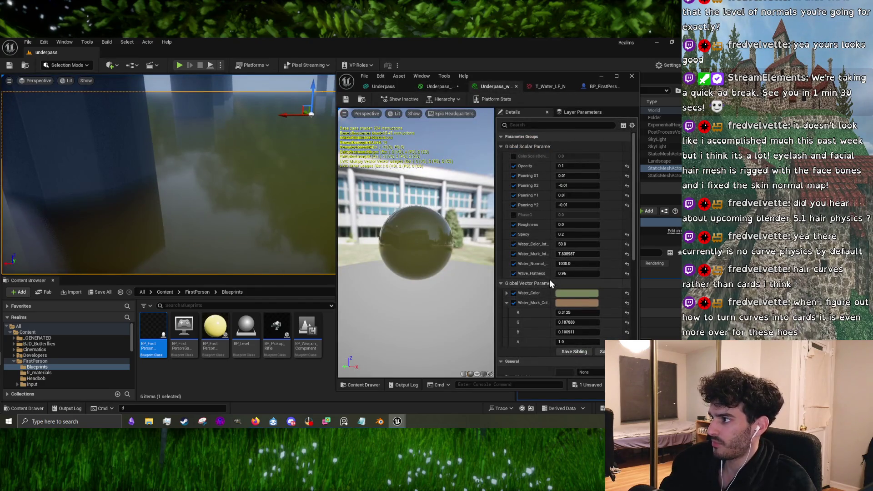
click(513, 215)
mouse_move(571, 216)
mouse_down()
mouse_move(600, 216)
mouse_move(573, 214)
mouse_up()
click(574, 215)
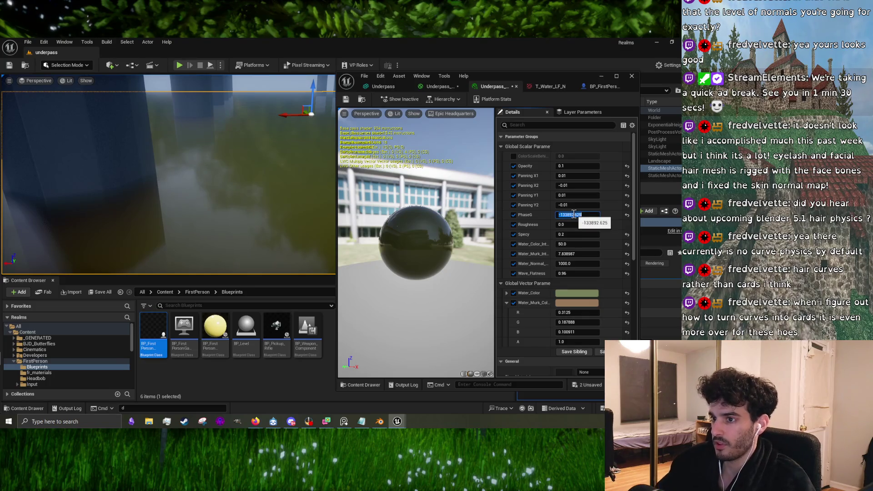
text(0)
key(Return)
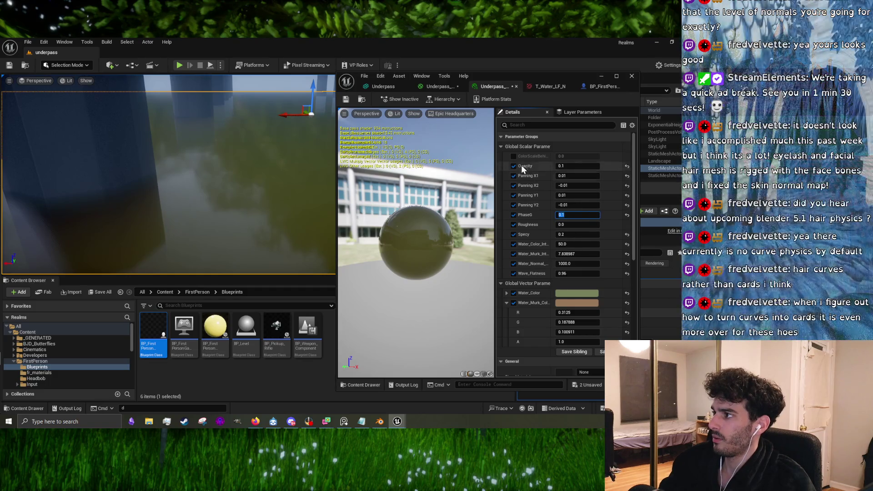
- Enable ColorScaleBehindWater, set it to 0.7, and fly through the underpass to judge it
click(512, 156)
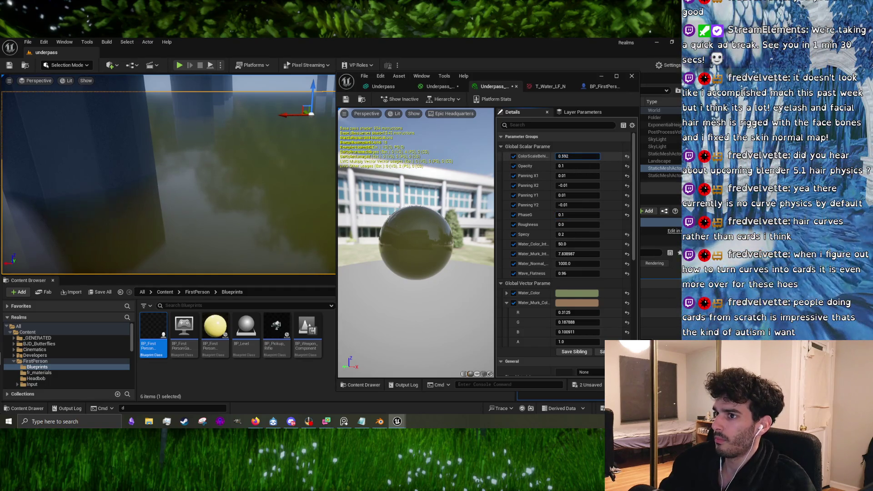
mouse_move(577, 155)
mouse_down()
mouse_move(564, 156)
mouse_move(586, 156)
mouse_up()
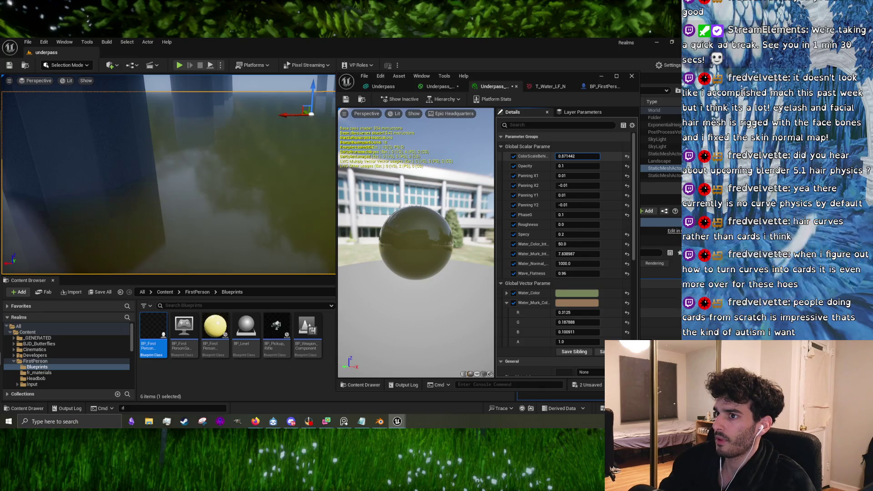
click(566, 156)
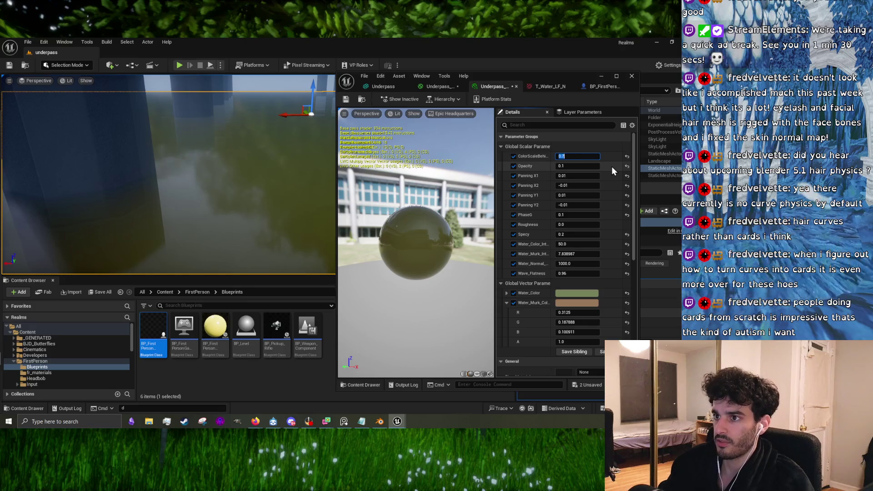
text(0.7)
mouse_move(182, 182)
mouse_down()
mouse_move(145, 182)
mouse_move(141, 156)
mouse_move(224, 165)
mouse_up()
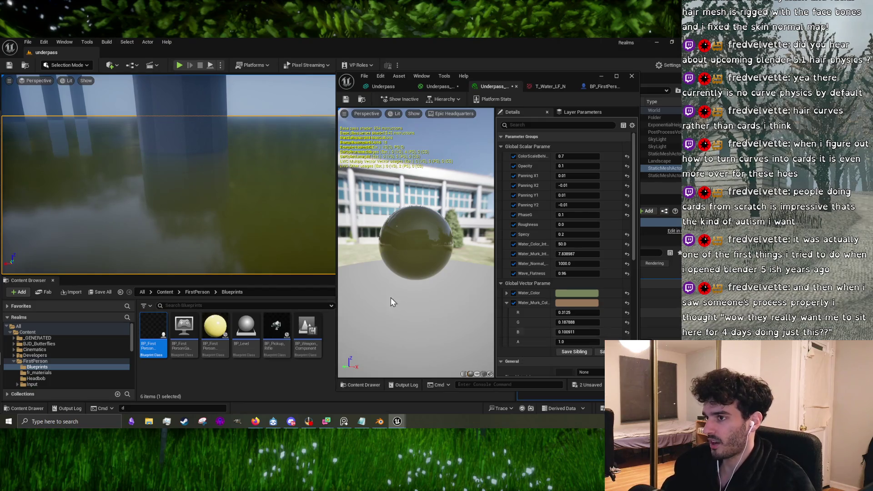
mouse_move(186, 187)
mouse_down()
mouse_move(172, 187)
mouse_move(186, 188)
mouse_up()
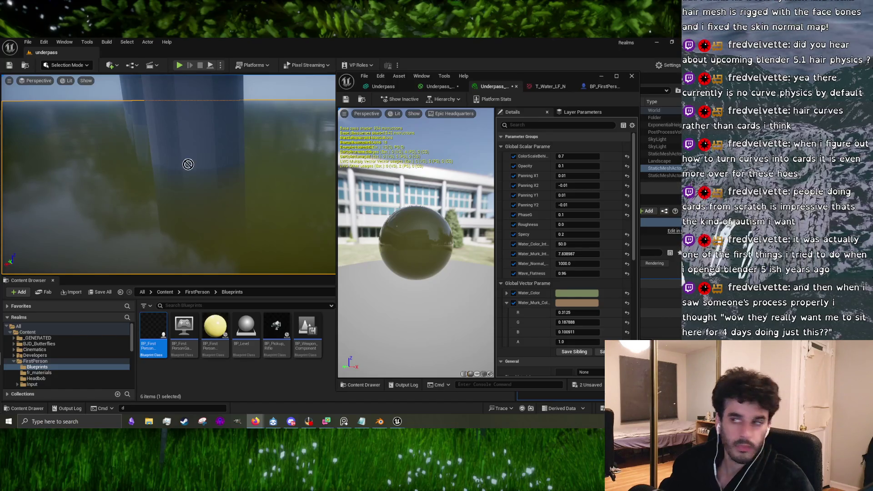
key(alt+Tab)
- Reposition Firefox and scroll through the lower rows of the ArtStation portfolio
drag(344, 65, 269, 55)
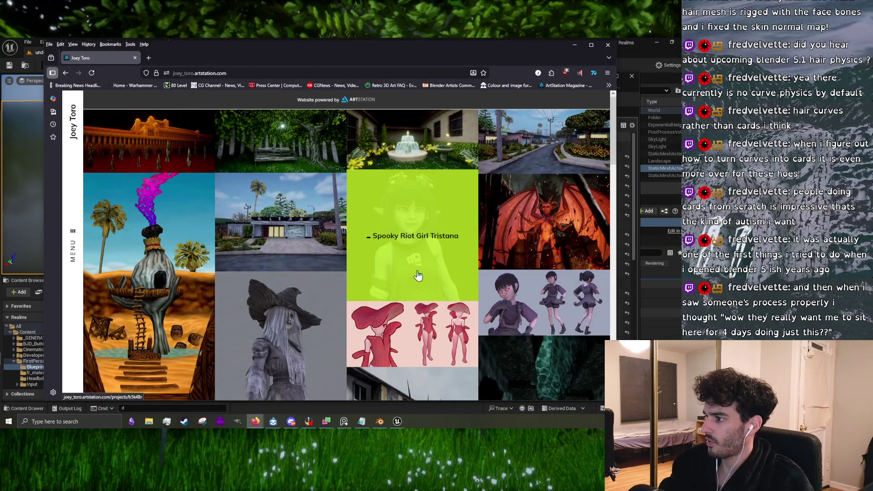
scroll(416, 276, down, 2)
scroll(518, 233, down, 10)
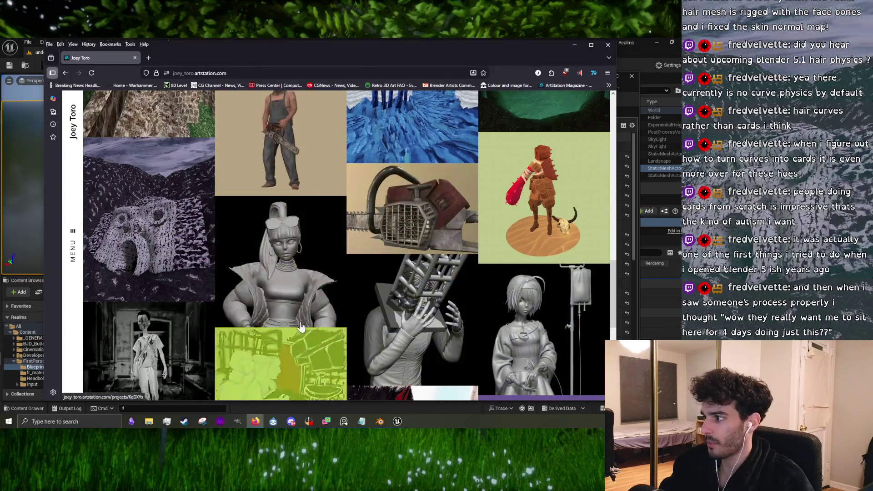
scroll(302, 281, down, 6)
scroll(291, 273, up, 5)
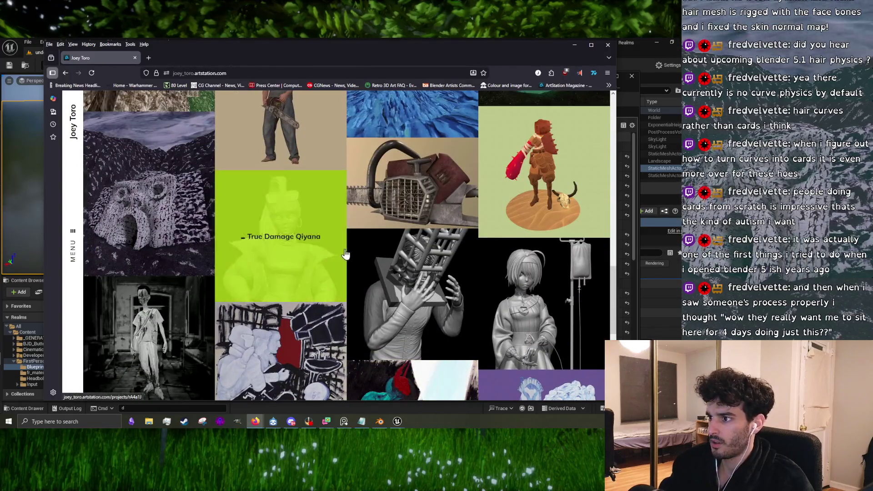
- Open Deer Lucas Fan Art and orbit its 3D model from above, side and behind
click(314, 255)
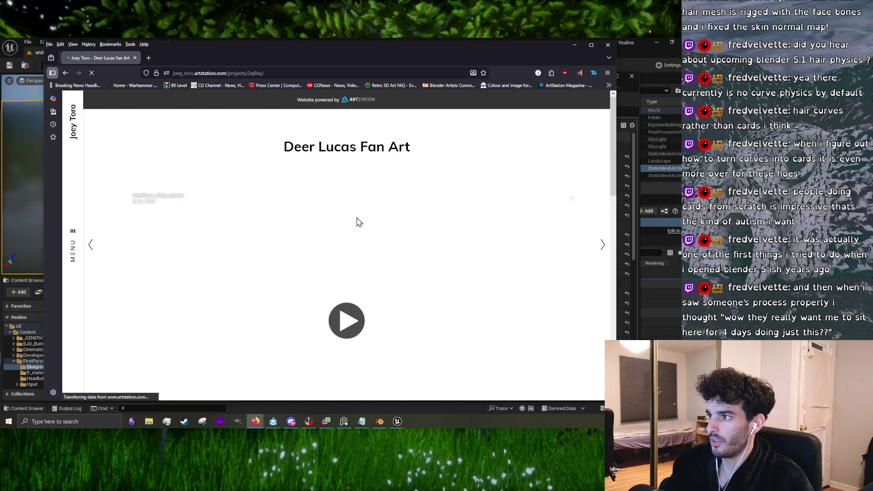
click(345, 302)
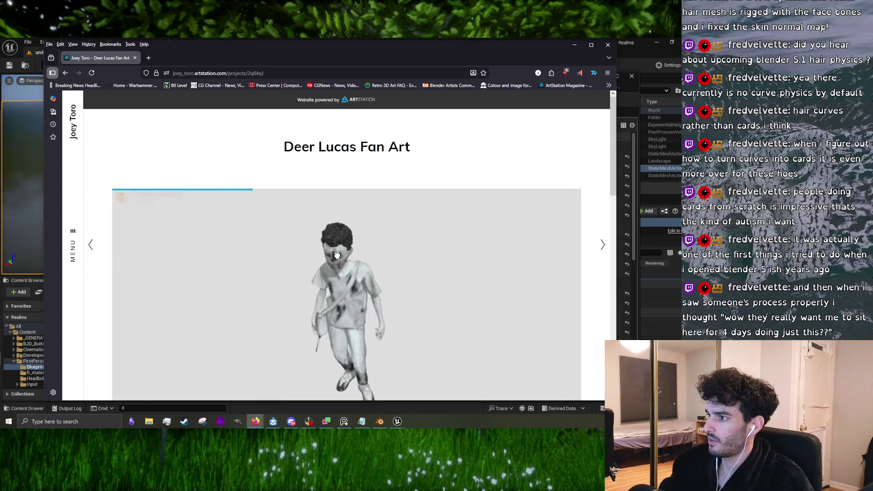
drag(351, 238, 336, 267)
scroll(340, 264, up, 5)
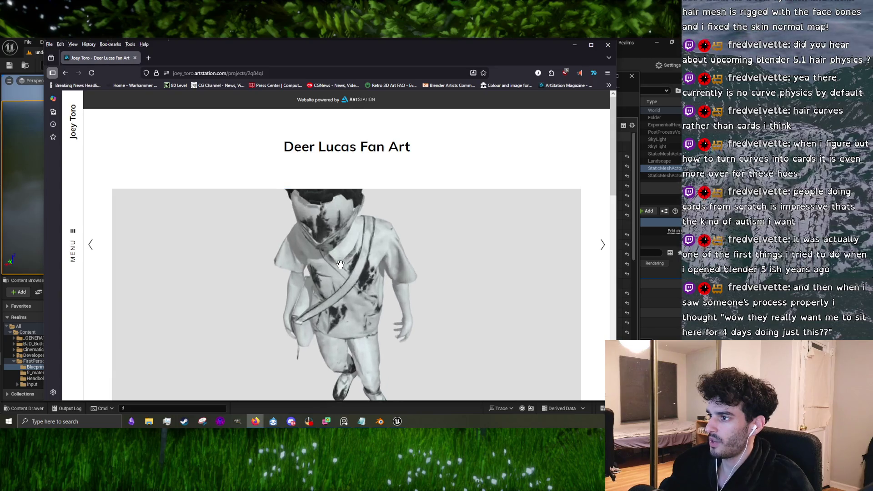
mouse_move(347, 270)
mouse_down()
mouse_move(363, 279)
mouse_move(320, 266)
mouse_move(330, 287)
mouse_move(343, 283)
mouse_move(296, 272)
mouse_move(327, 277)
mouse_up()
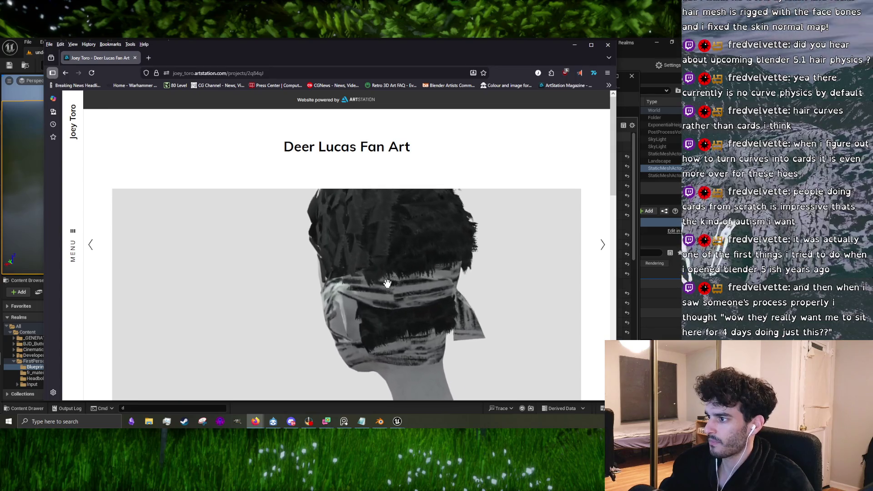
scroll(353, 255, up, 5)
mouse_move(361, 264)
mouse_down()
mouse_move(380, 278)
mouse_move(323, 280)
mouse_move(502, 296)
mouse_up()
scroll(509, 294, down, 5)
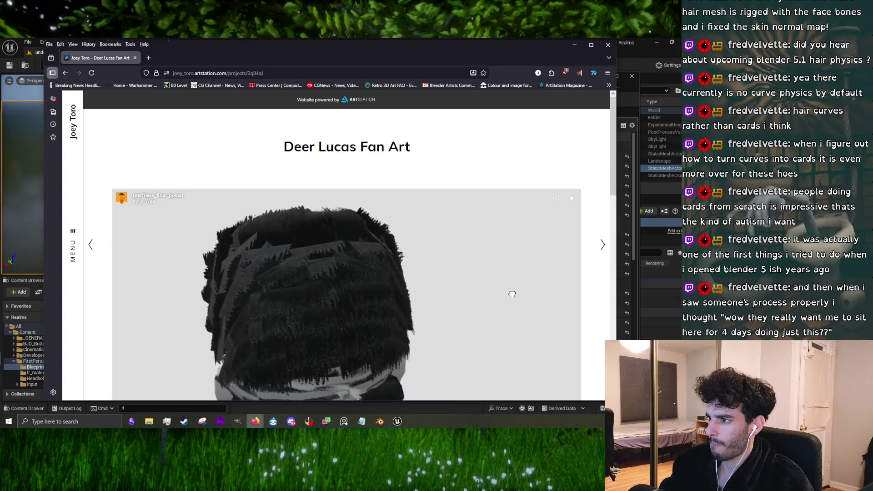
mouse_move(307, 320)
mouse_down()
mouse_move(368, 312)
mouse_move(332, 303)
mouse_up()
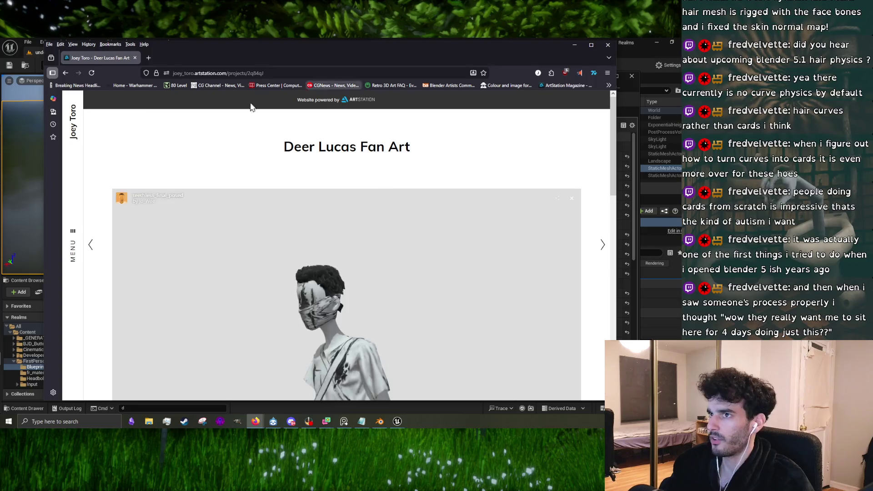
- Return to the portfolio, browse the Sawer project renders, then go back again
click(63, 74)
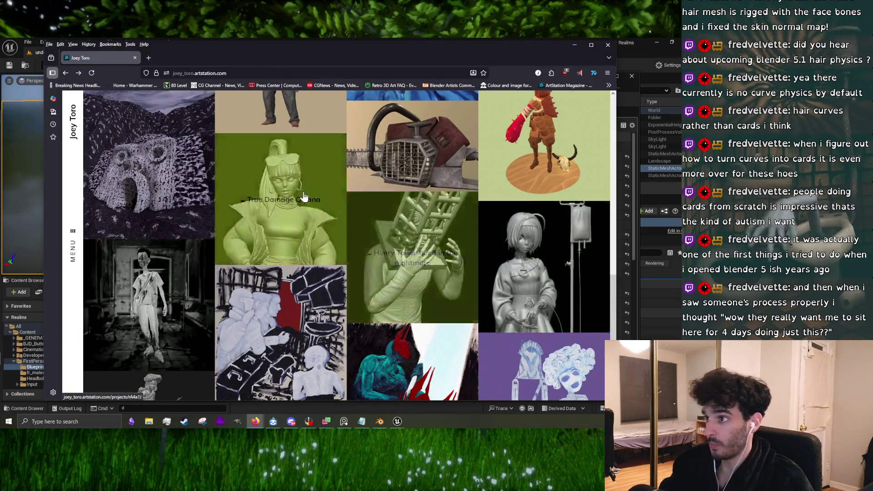
scroll(301, 196, up, 5)
scroll(327, 291, up, 5)
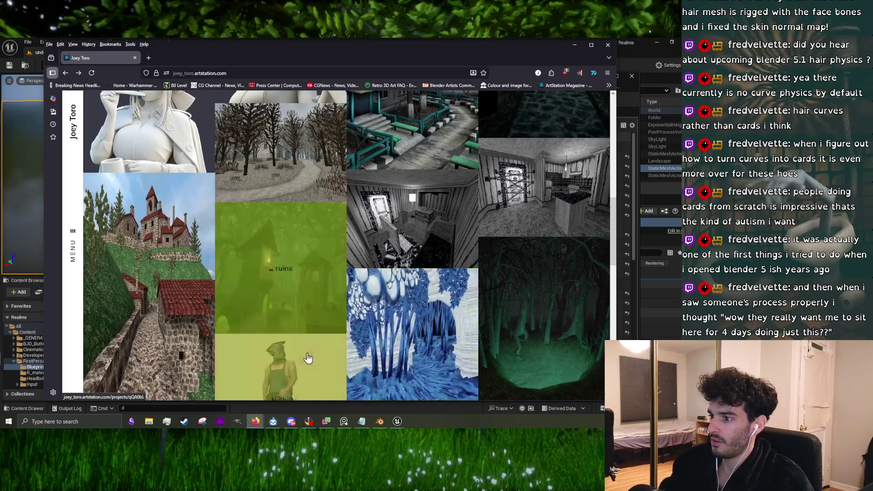
scroll(305, 345, up, 5)
scroll(284, 240, up, 5)
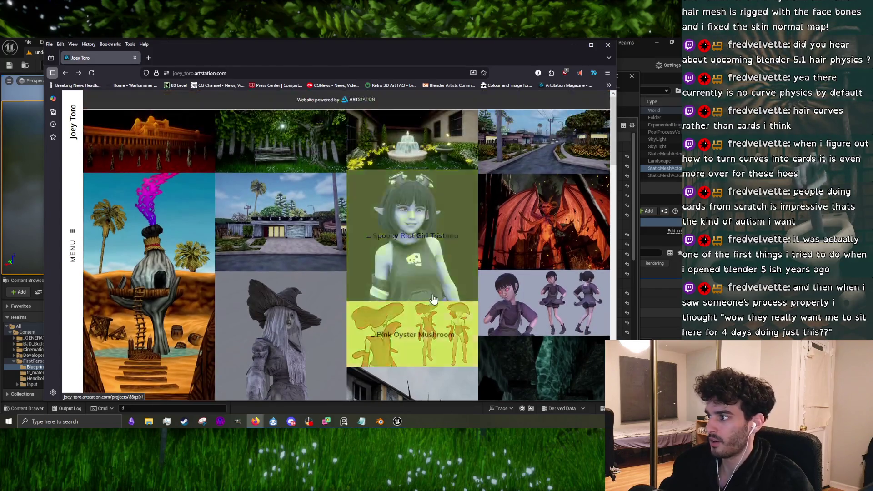
click(531, 302)
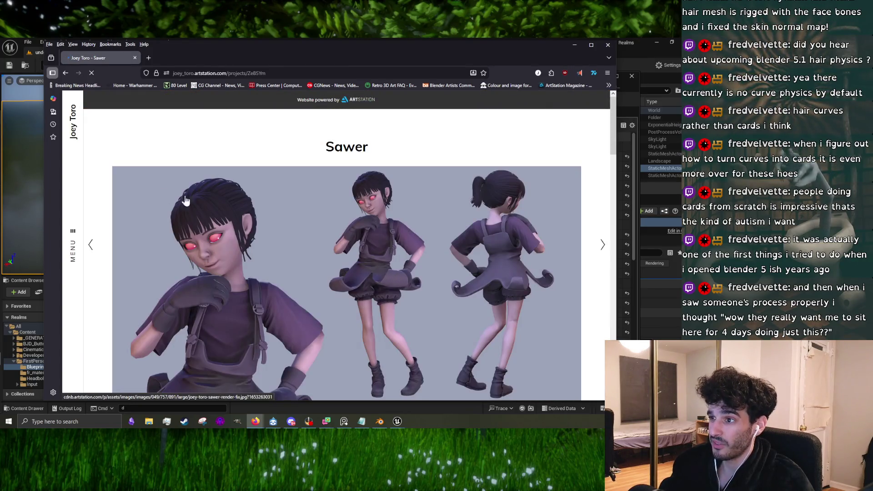
scroll(230, 273, down, 1)
scroll(230, 274, down, 10)
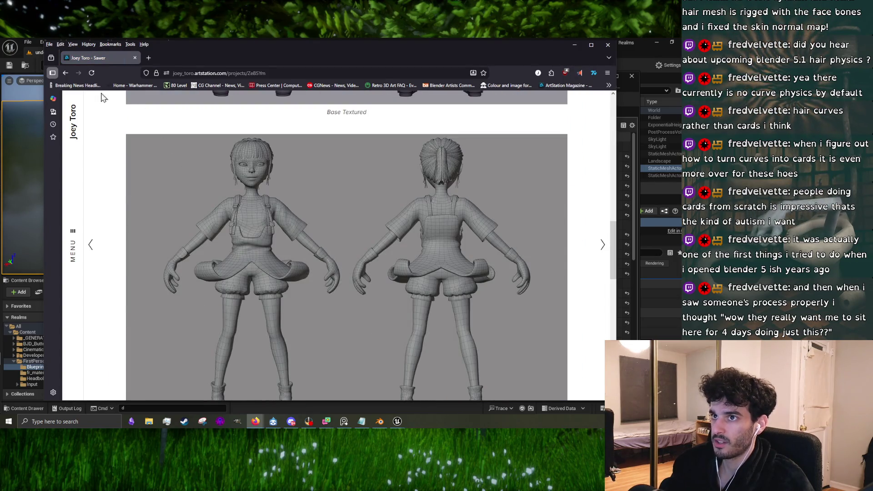
click(65, 73)
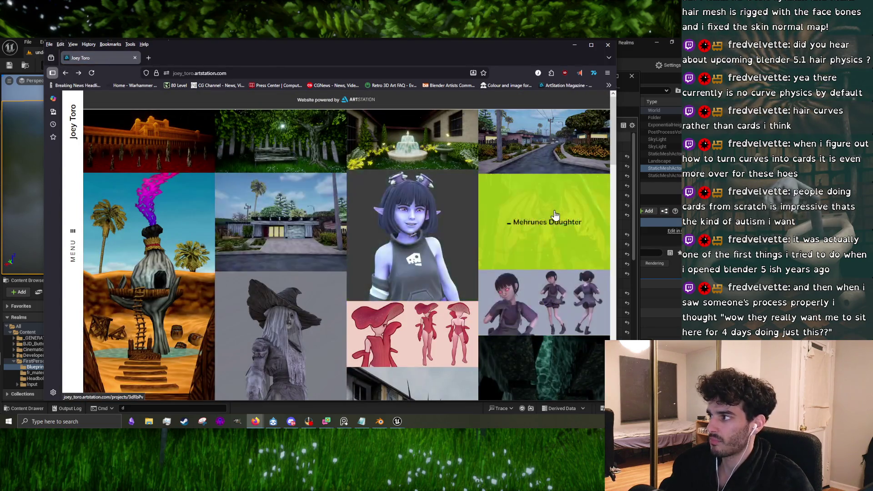
click(554, 217)
- Raise PhaseG in the water instance, save it, and view the water among the pillars
click(606, 47)
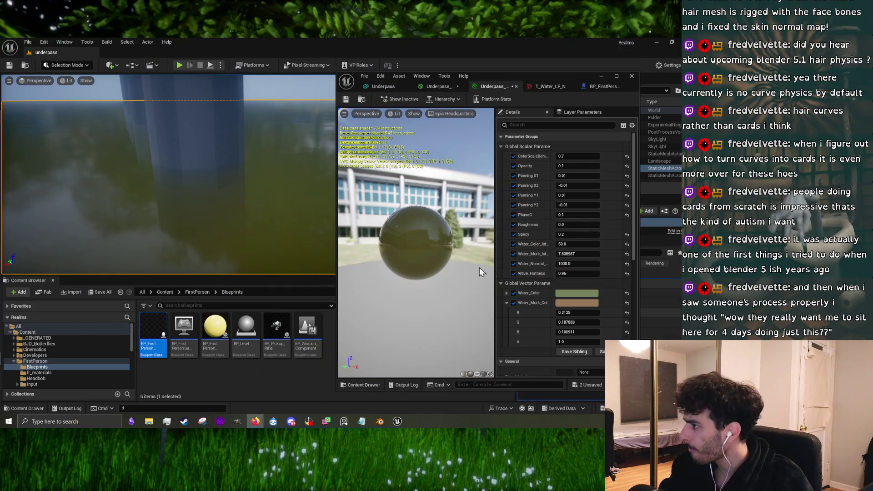
drag(568, 215, 573, 215)
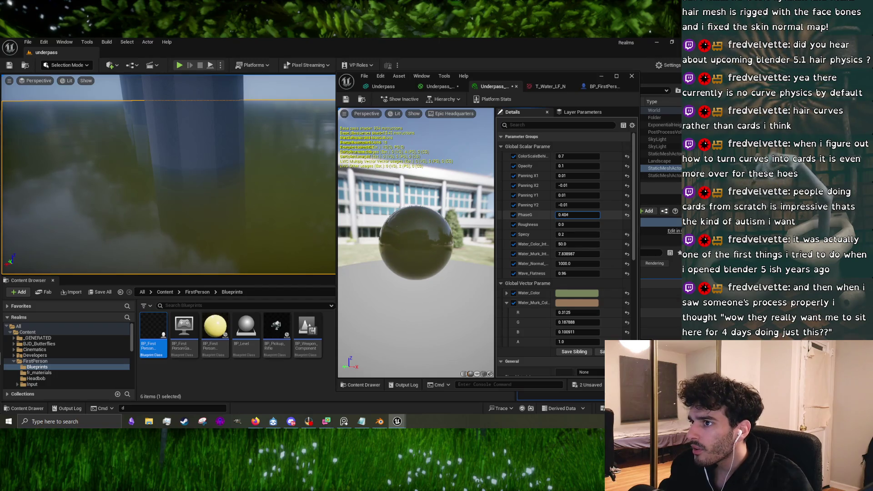
drag(577, 214, 591, 214)
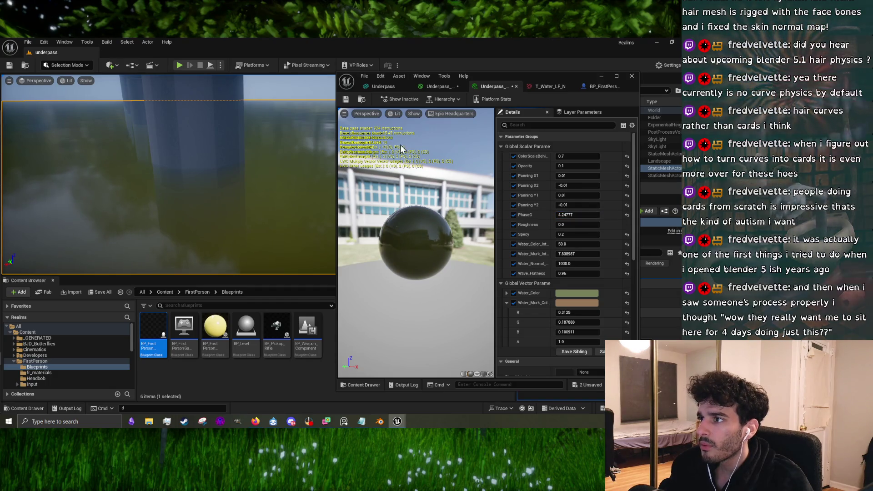
click(346, 100)
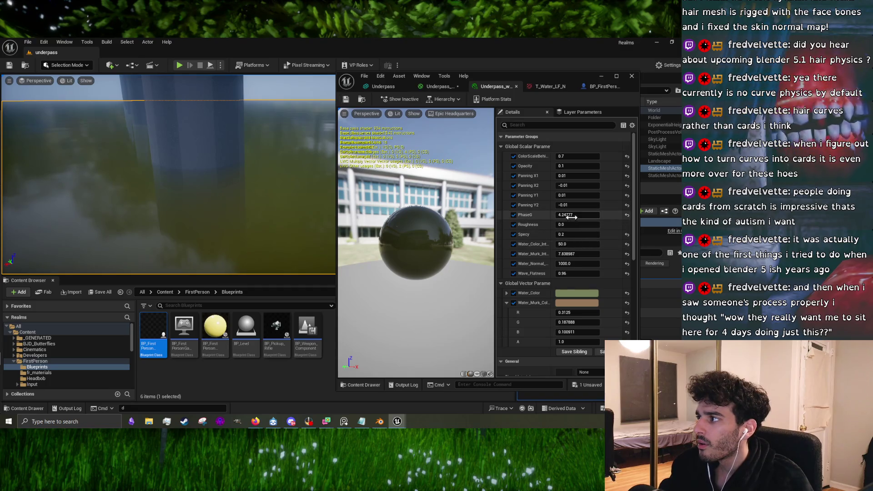
drag(563, 214, 584, 219)
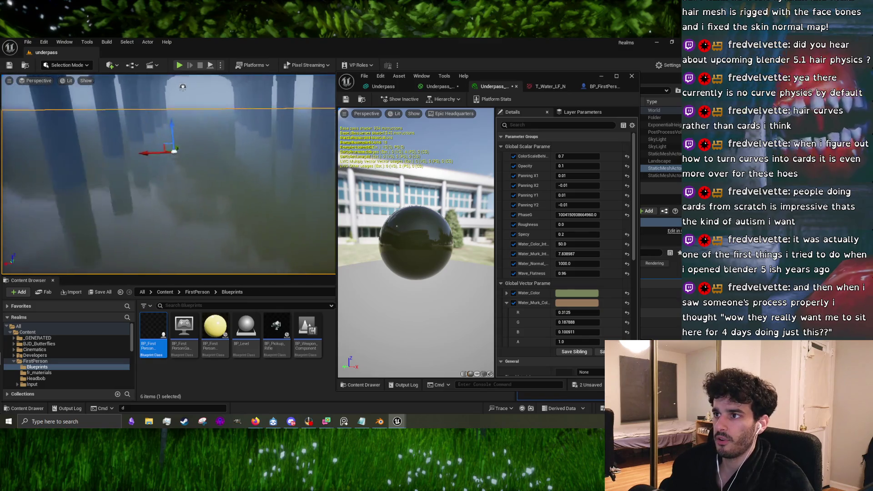
drag(167, 155, 166, 98)
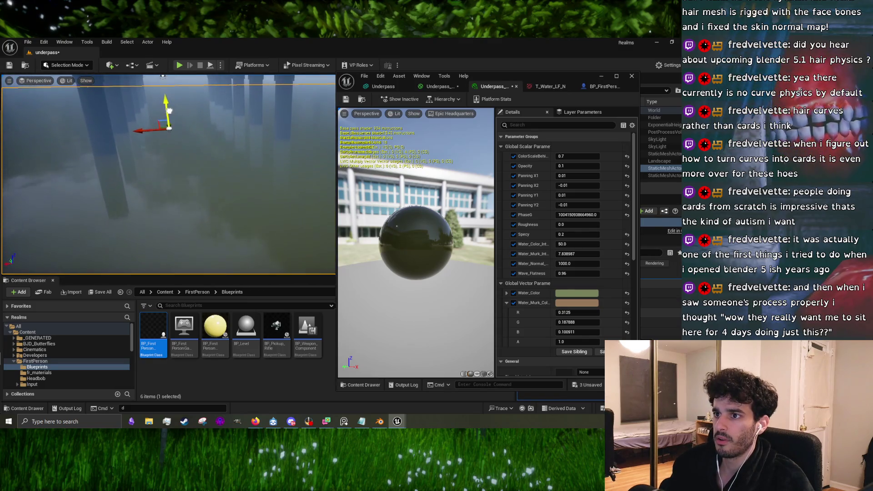
drag(264, 94, 259, 120)
drag(216, 242, 217, 255)
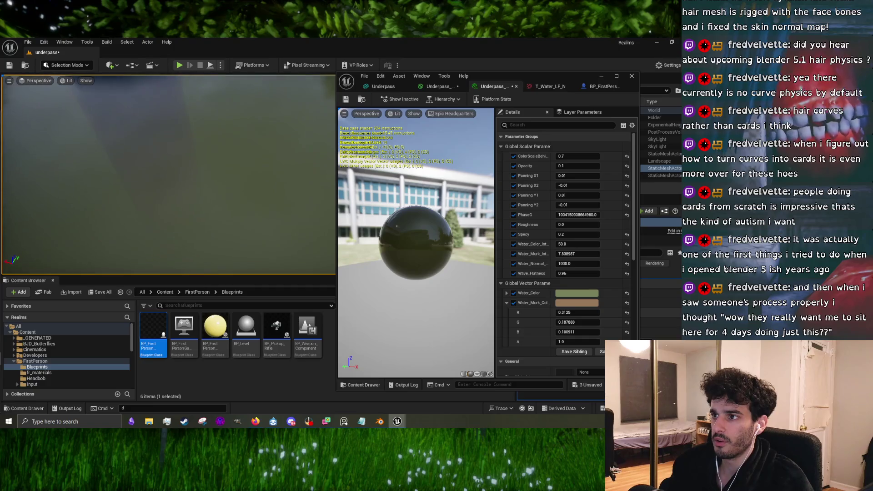
- Undo the stray PhaseG change, set PhaseG to 0, and check the water surface
drag(577, 214, 568, 214)
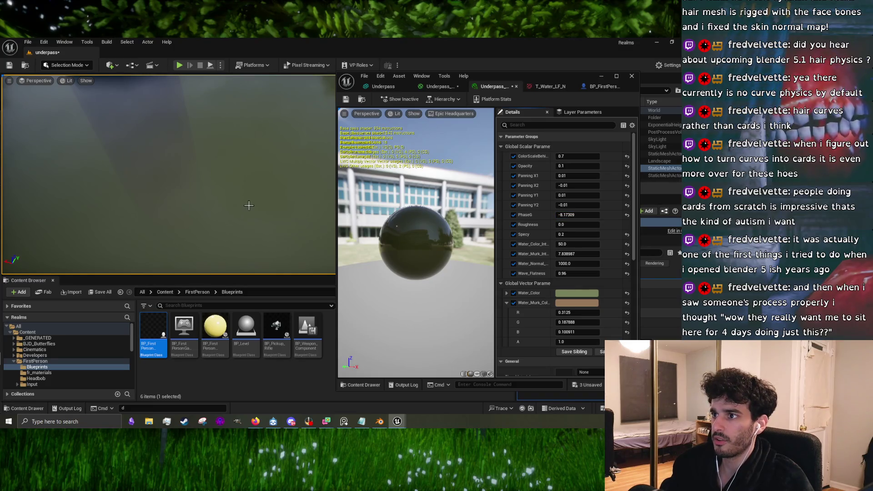
key(ctrl+z)
drag(249, 205, 192, 150)
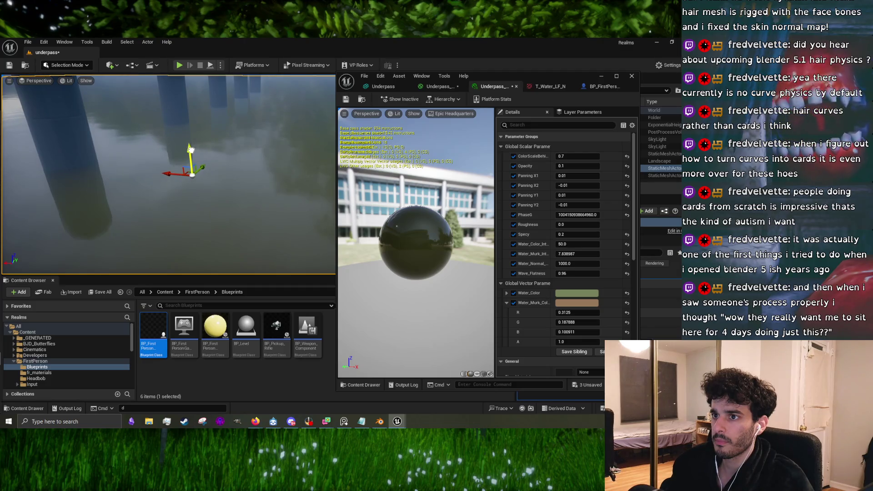
drag(191, 149, 325, 160)
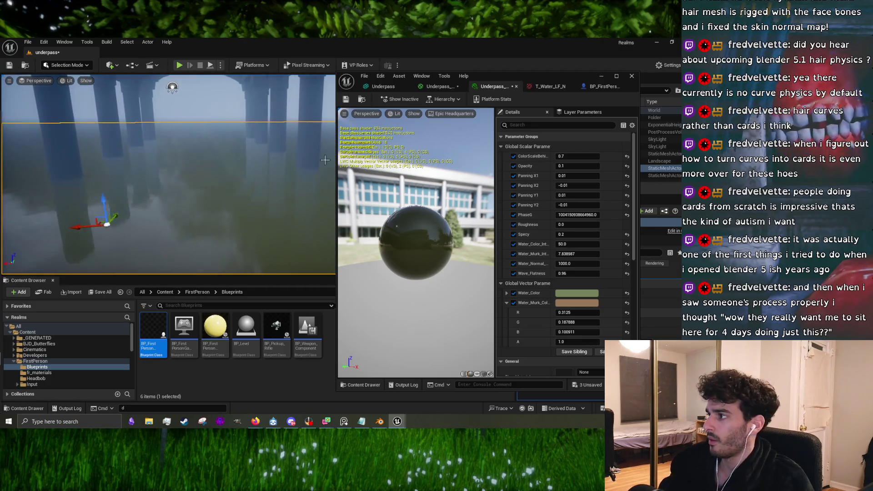
click(579, 214)
text(0)
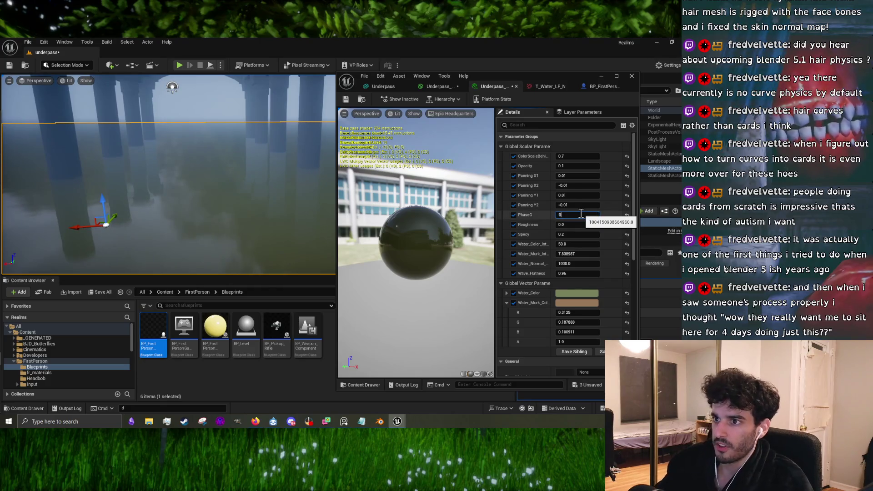
key(Return)
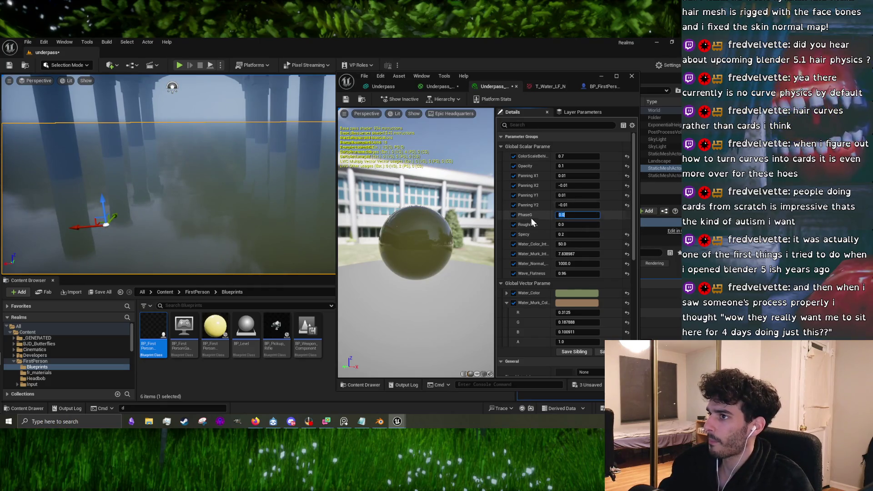
drag(219, 185, 77, 189)
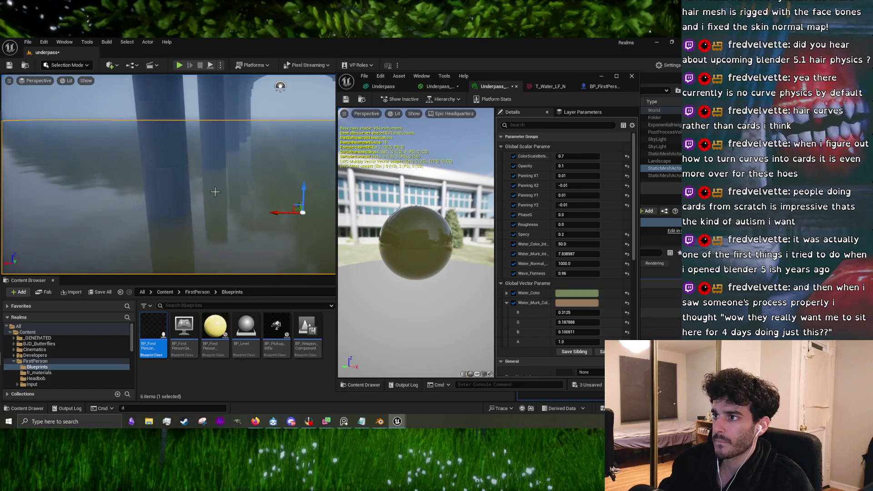
drag(215, 192, 210, 219)
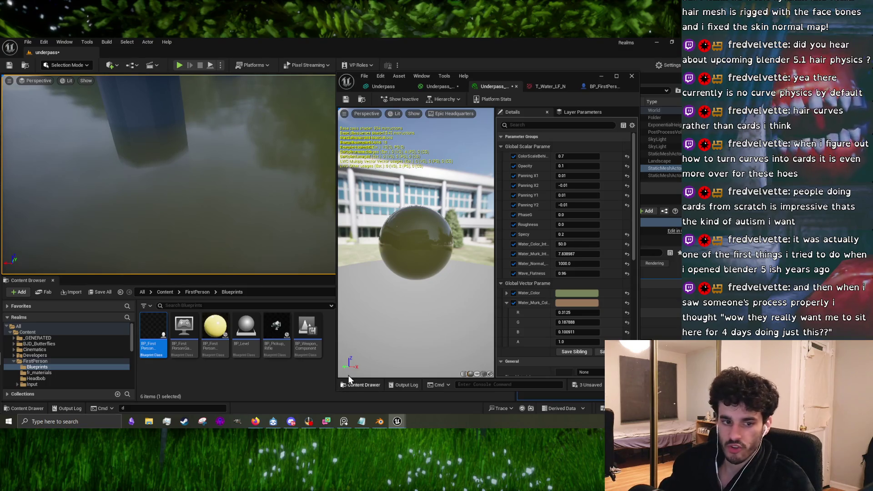
- Open the Underpass_water_mat graph and apply its pending changes
click(443, 86)
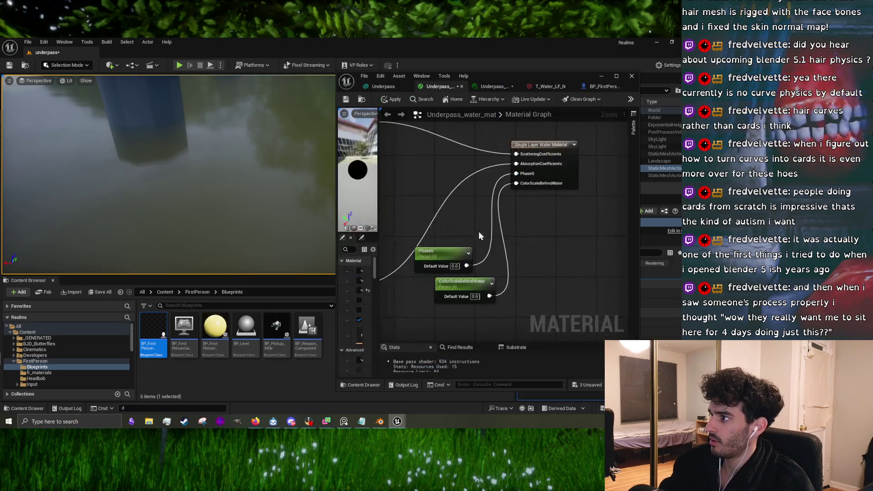
scroll(478, 231, down, 2)
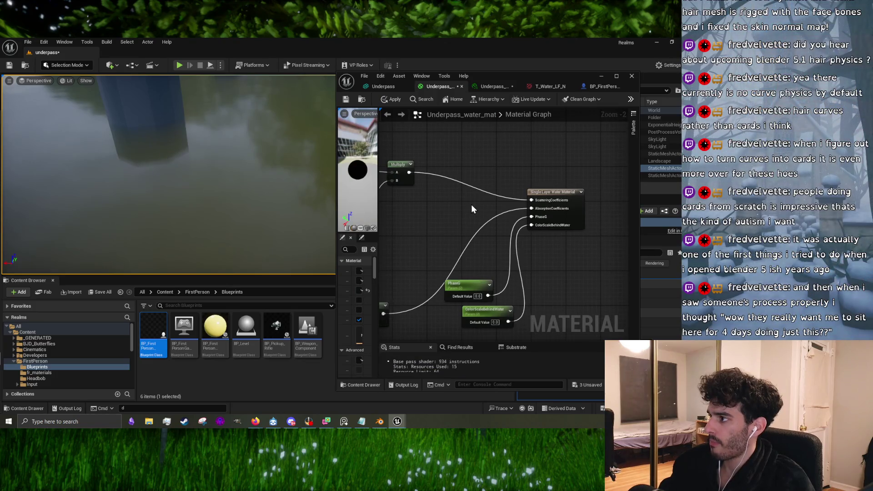
click(394, 101)
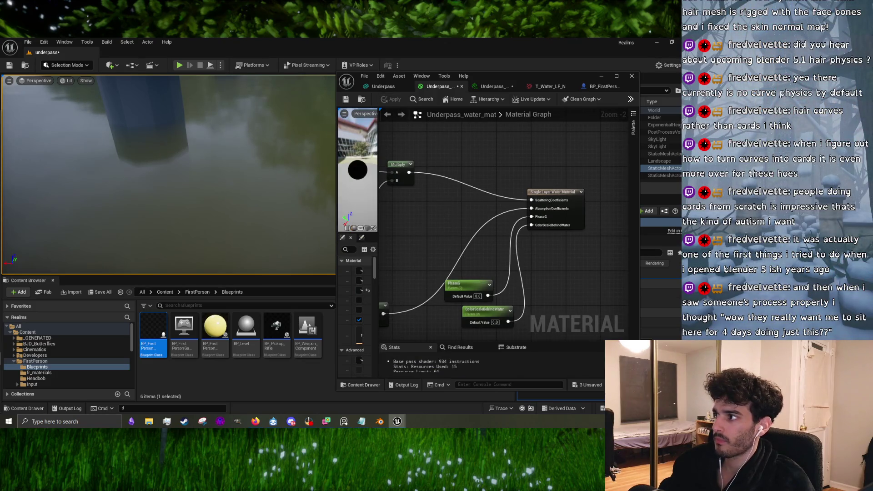
scroll(469, 220, down, 3)
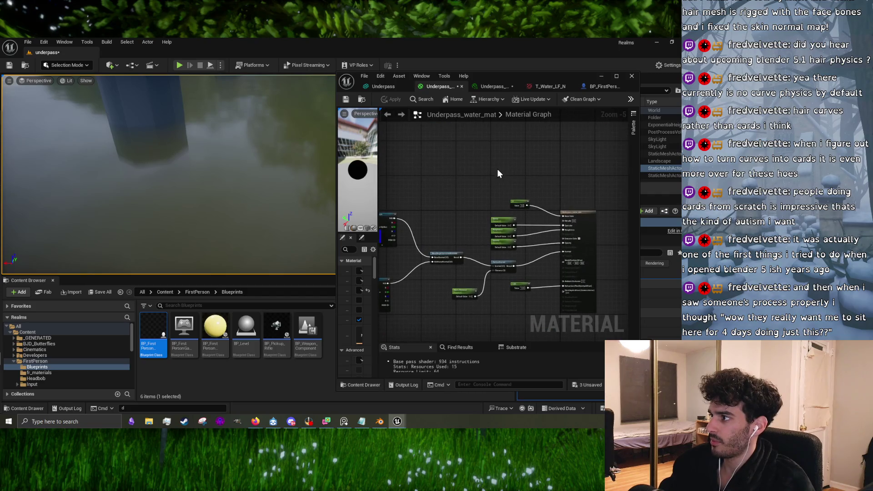
scroll(497, 172, up, 4)
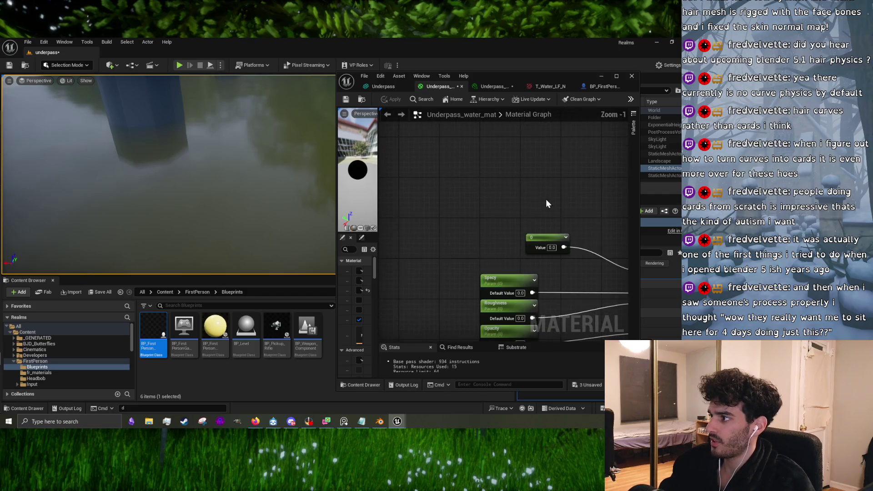
- Add a Constant3Vector node and convert it into a parameter named Base_Color
click(476, 171)
drag(477, 208, 427, 132)
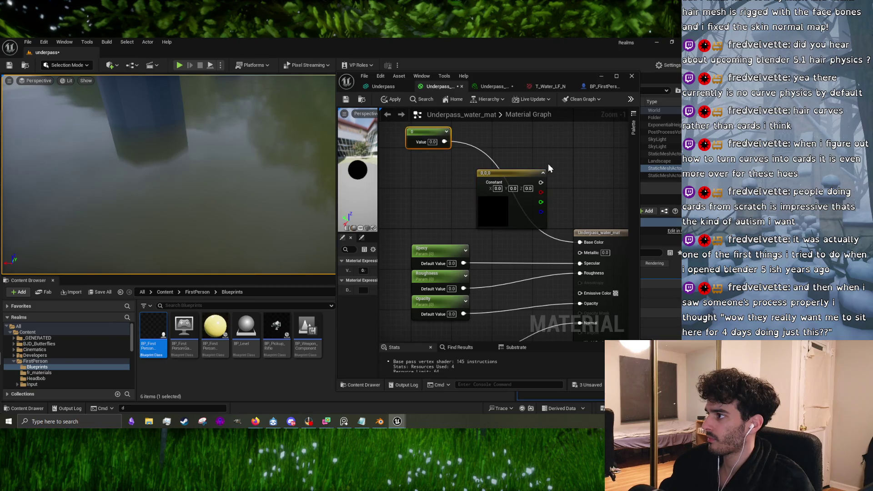
drag(548, 166, 480, 161)
right_click(466, 177)
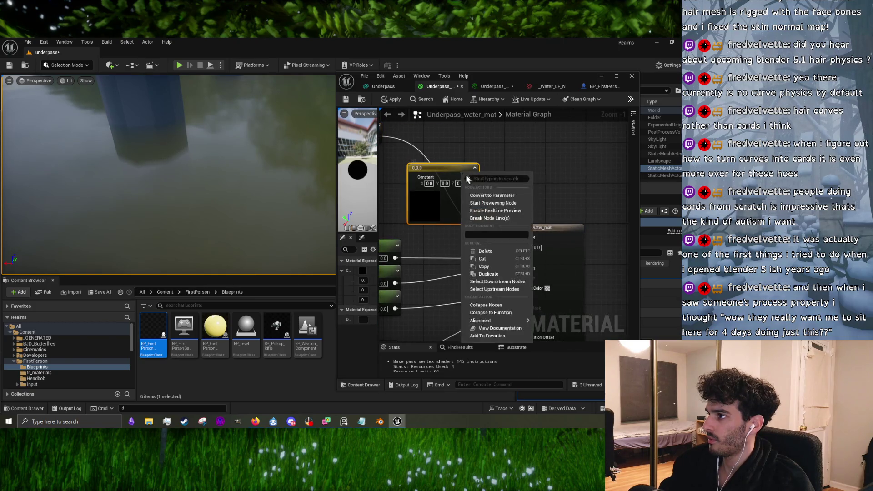
click(480, 198)
text(Base_)
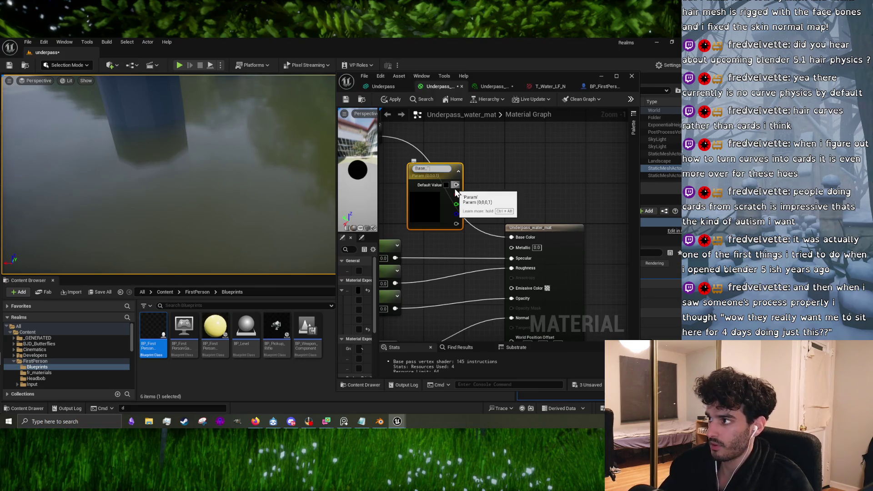
text(Color)
key(Return)
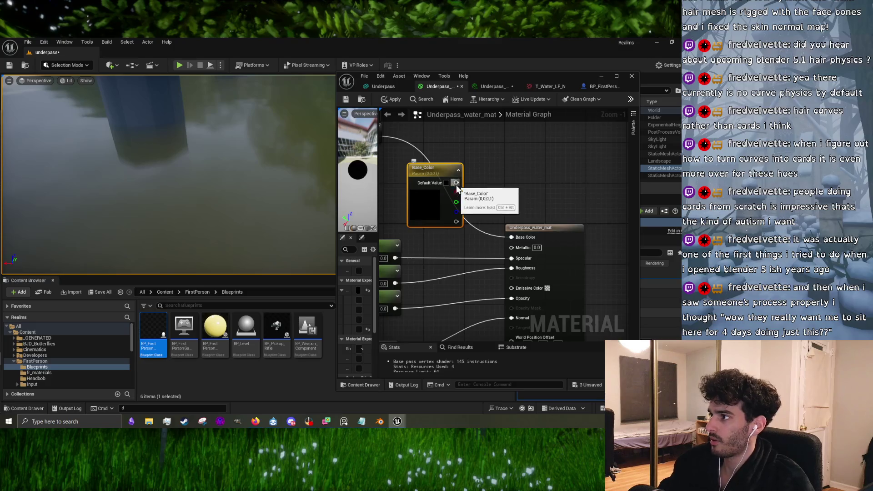
- Connect Base_Color into the Base Color input, replacing the old link, and apply
mouse_move(456, 183)
mouse_down()
mouse_move(516, 248)
mouse_move(506, 234)
mouse_up()
key(Escape)
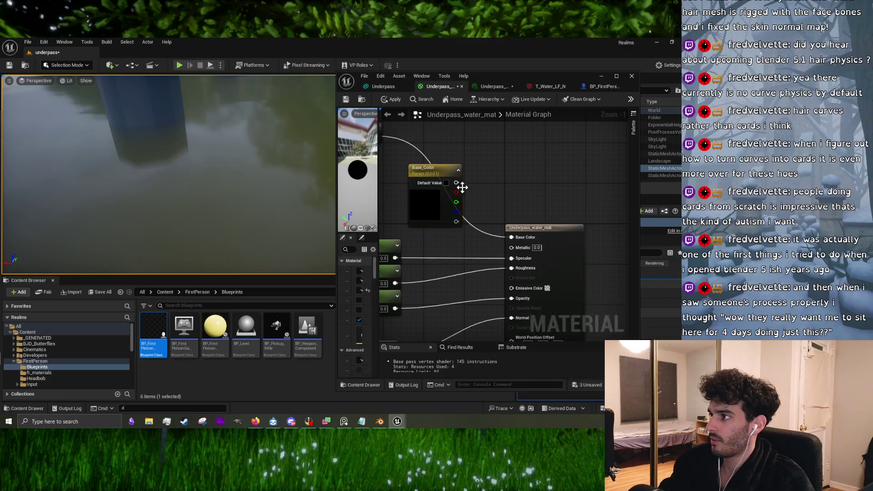
drag(456, 183, 511, 237)
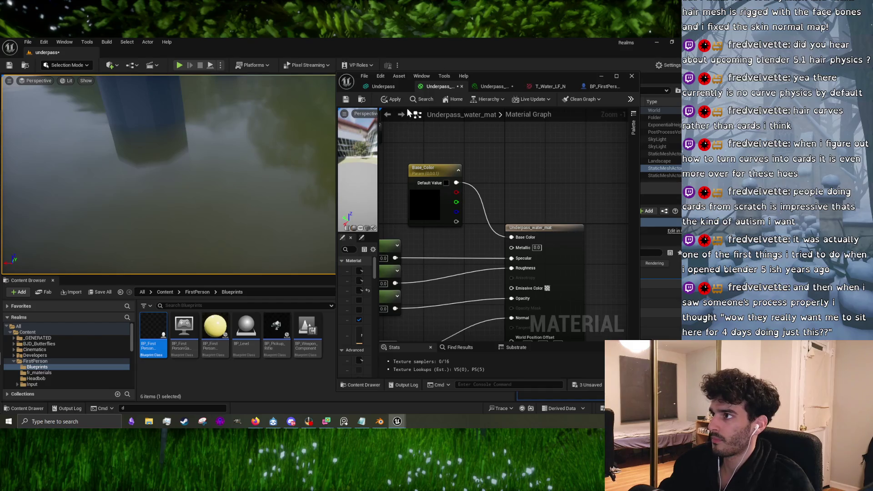
click(393, 102)
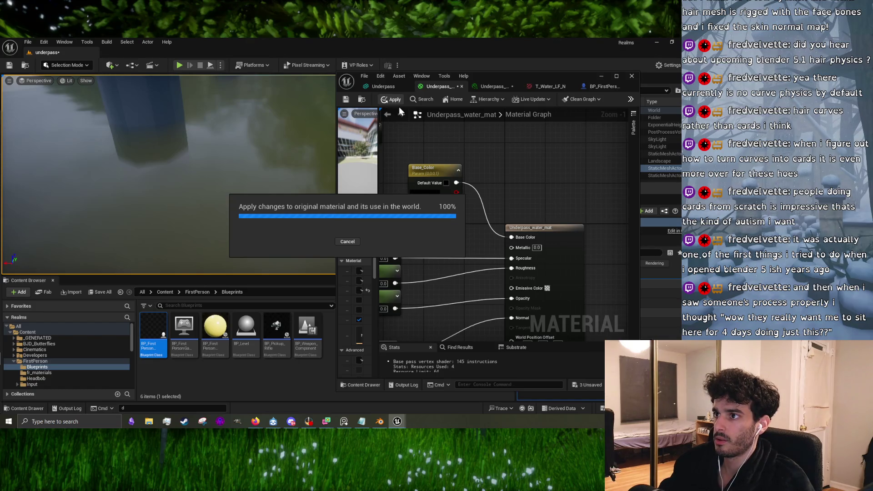
- Open the instance's Base_Color picker and try a fully saturated red
click(475, 86)
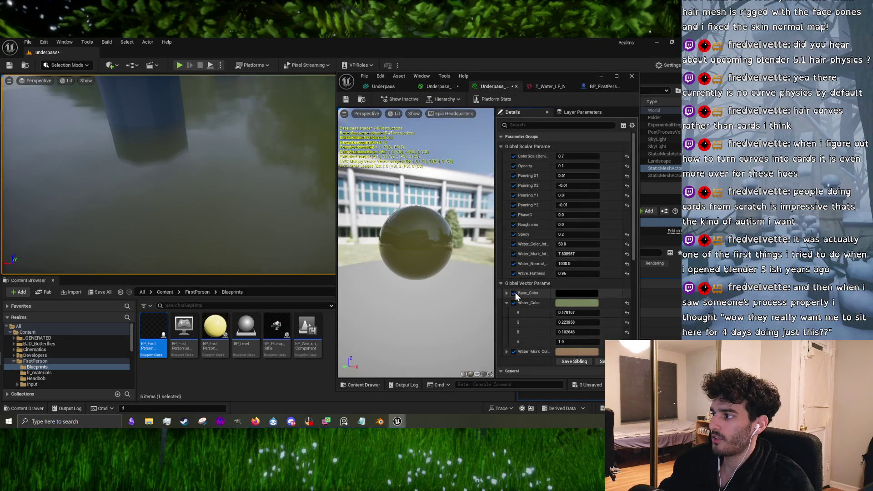
click(574, 294)
click(508, 275)
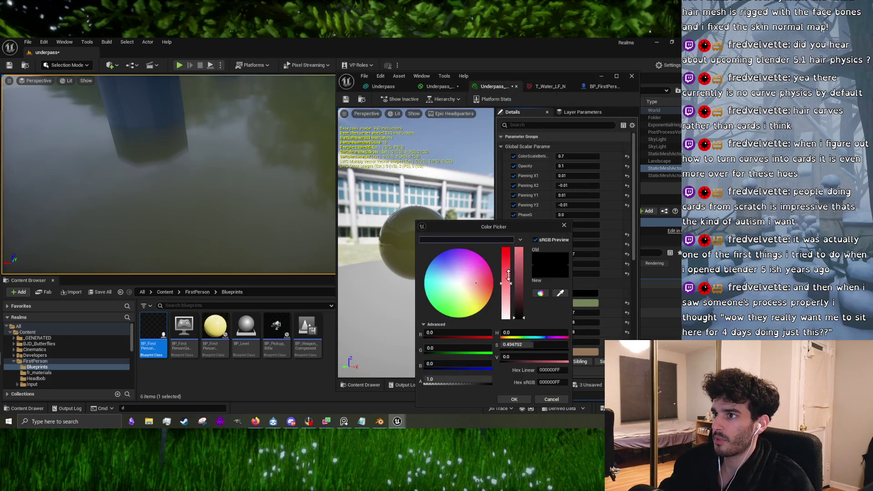
drag(508, 275, 514, 212)
drag(519, 295, 523, 238)
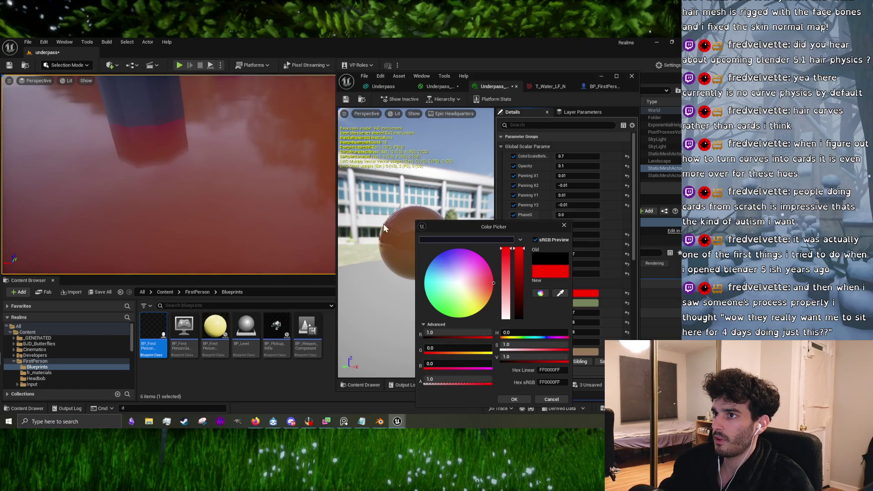
- Try lavender, pale orange and black tints, cancel the change, and return to YouTube
click(453, 272)
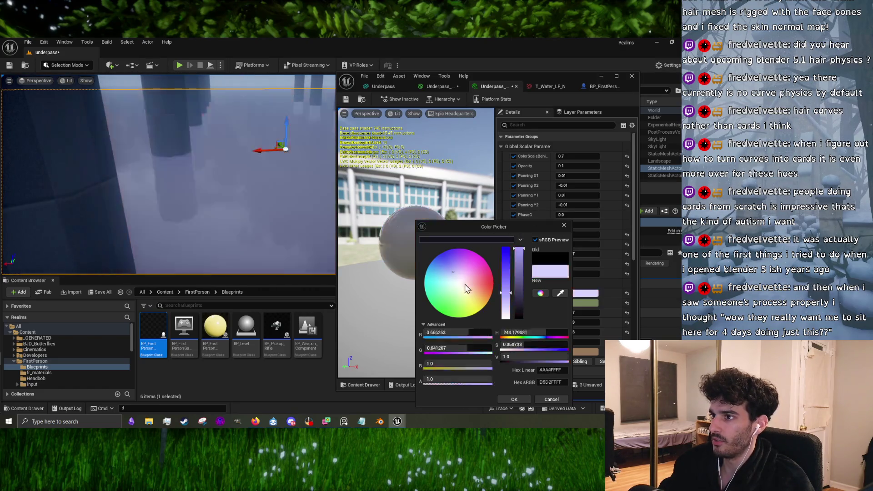
drag(466, 288, 477, 297)
mouse_move(519, 248)
mouse_down()
mouse_move(519, 317)
mouse_move(531, 306)
mouse_move(519, 322)
mouse_up()
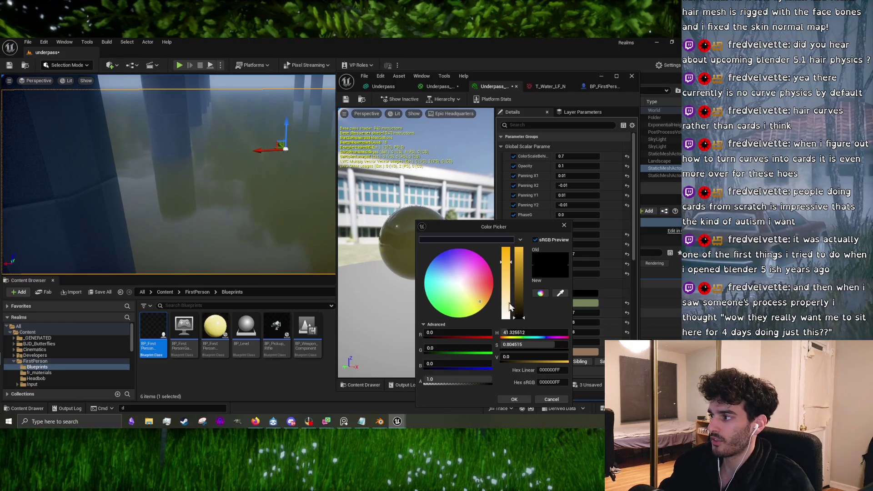
drag(503, 272, 503, 318)
click(541, 398)
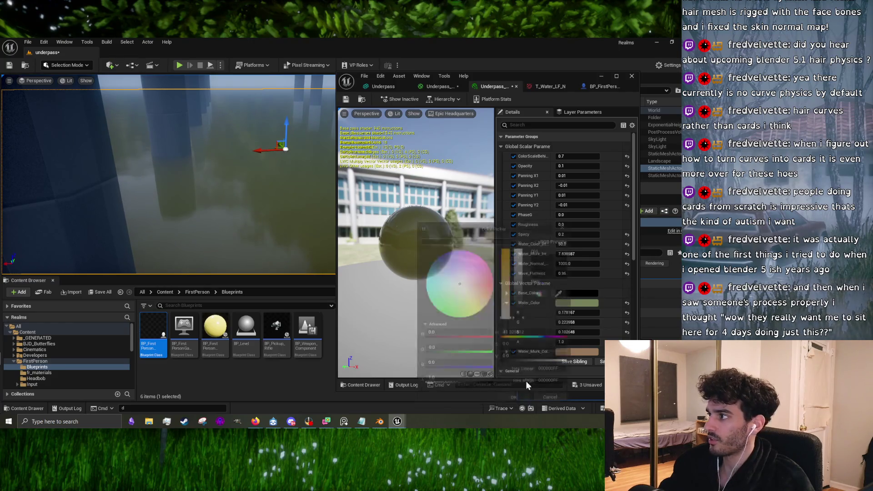
drag(263, 190, 318, 177)
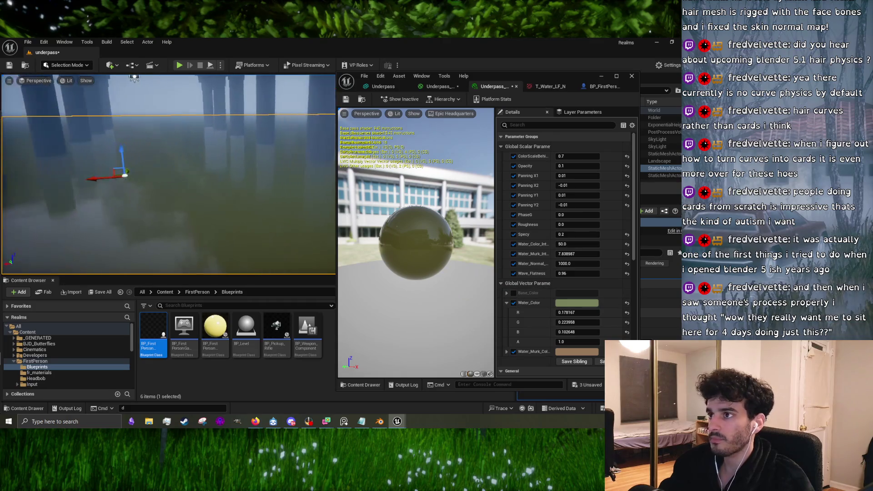
click(258, 424)
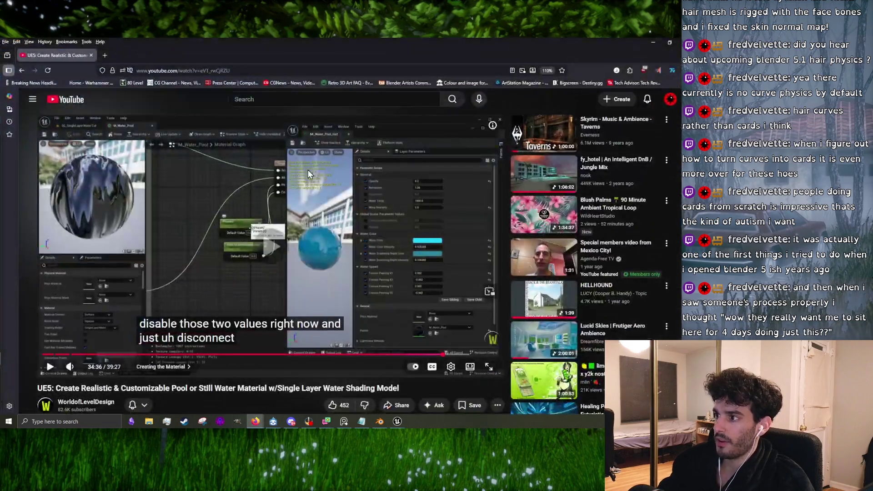
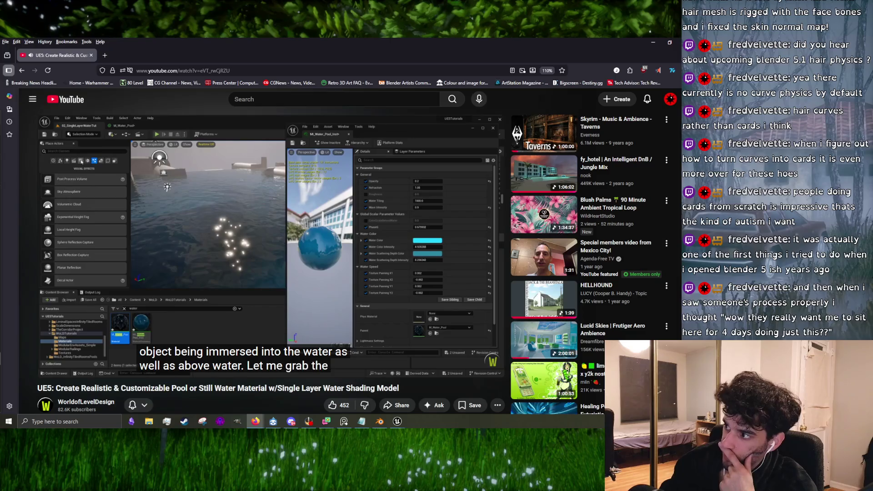
- Seek the UE5 pool water tutorial past the material graph and directional-light sections to its outro
mouse_move(467, 323)
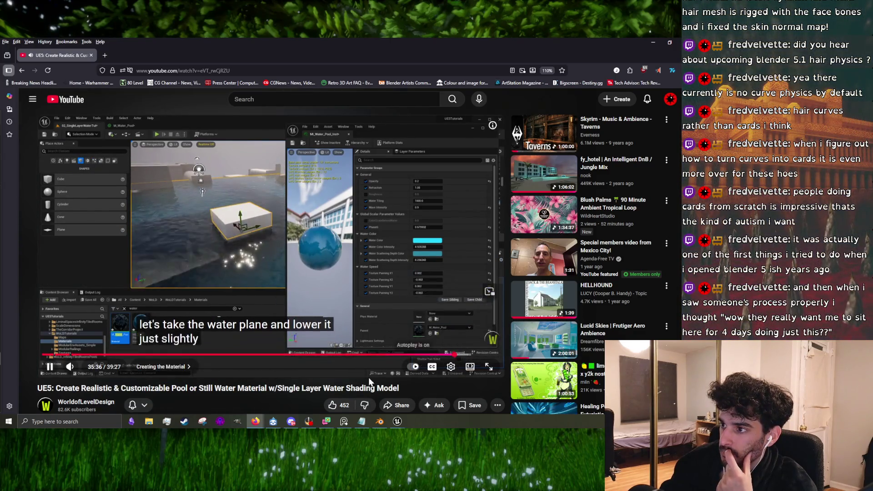
key(Right)
key(Right)
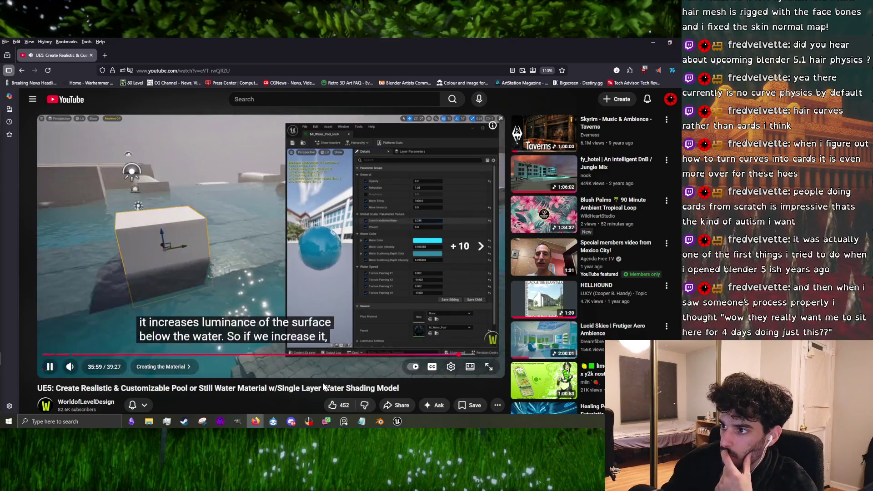
key(Right)
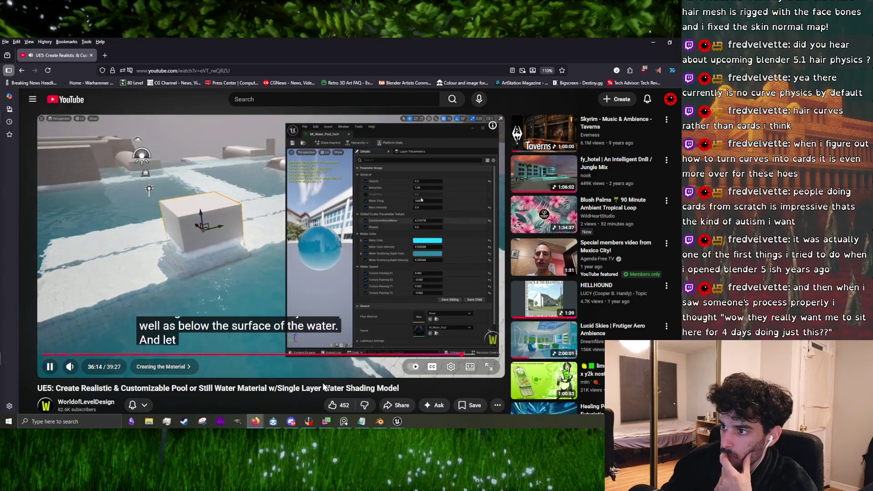
key(Right)
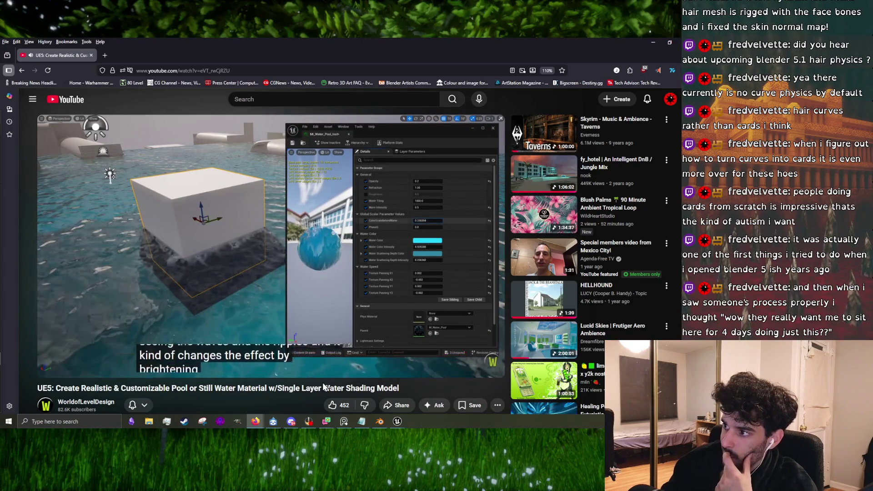
key(Right)
key(Right)
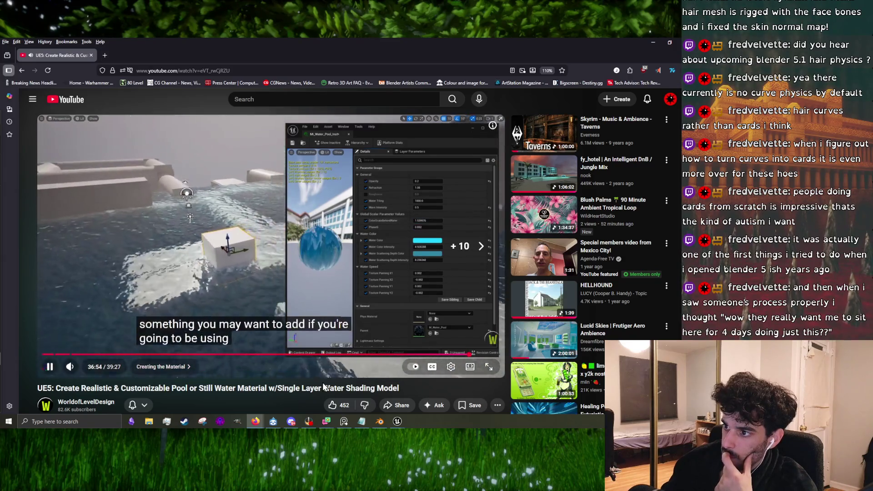
key(Right)
key(Right)
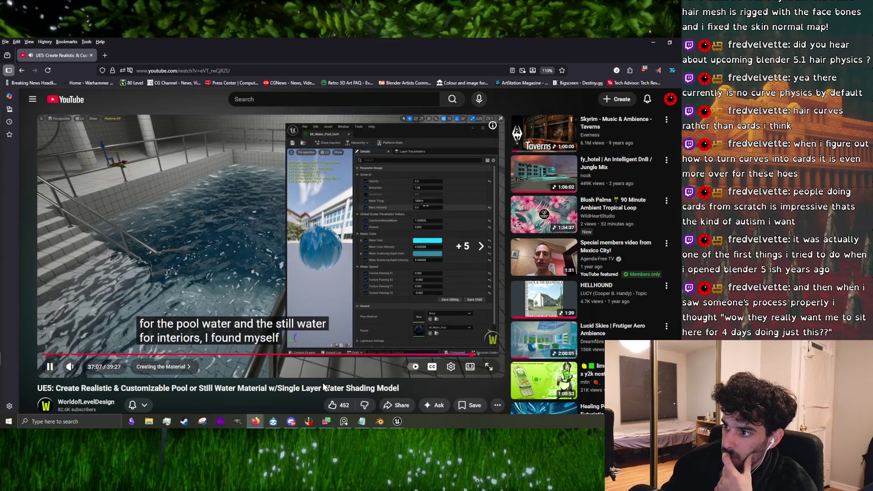
key(Right)
key(Right)
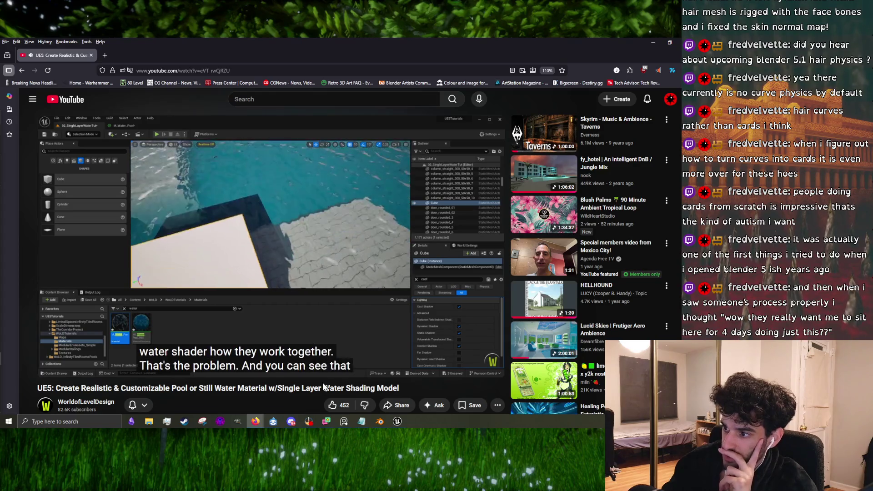
key(Right)
key(Right)
key(Right)
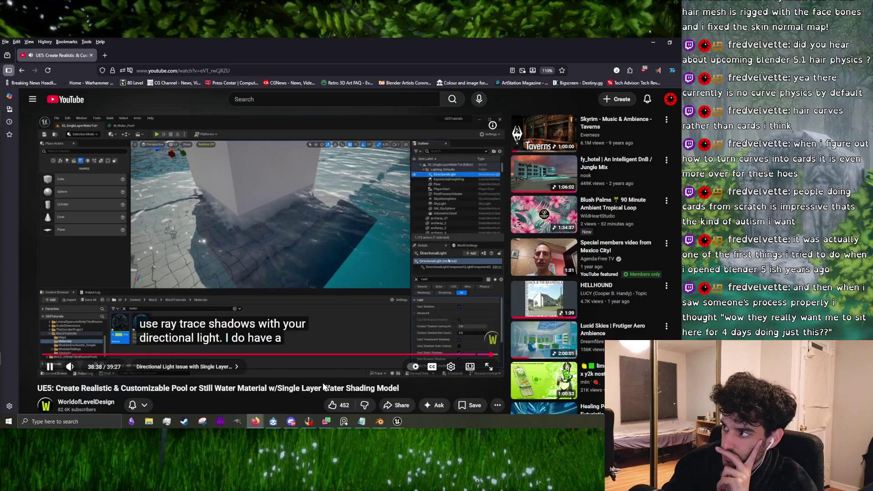
key(Right)
key(Right)
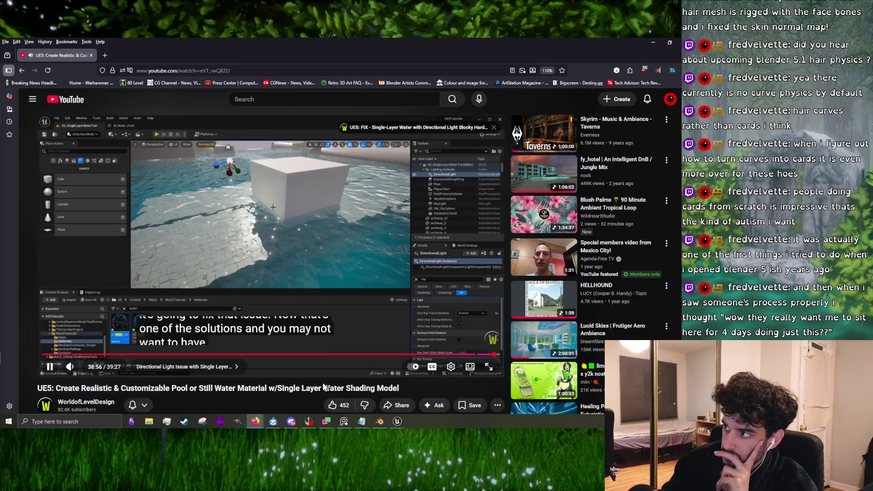
key(Right)
key(Right)
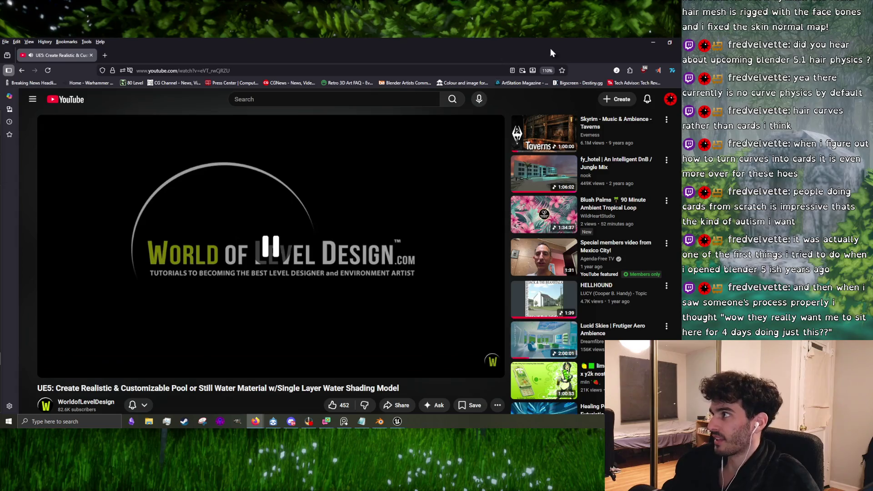
- Back in Unreal, fly under the arches and save the Underpass_water_mat material
key(alt+Tab)
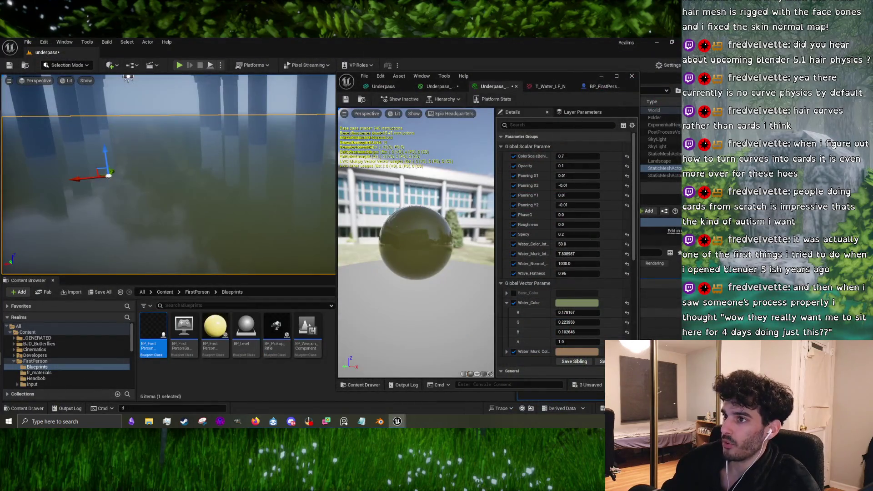
drag(168, 173, 186, 169)
click(200, 218)
drag(200, 219, 219, 205)
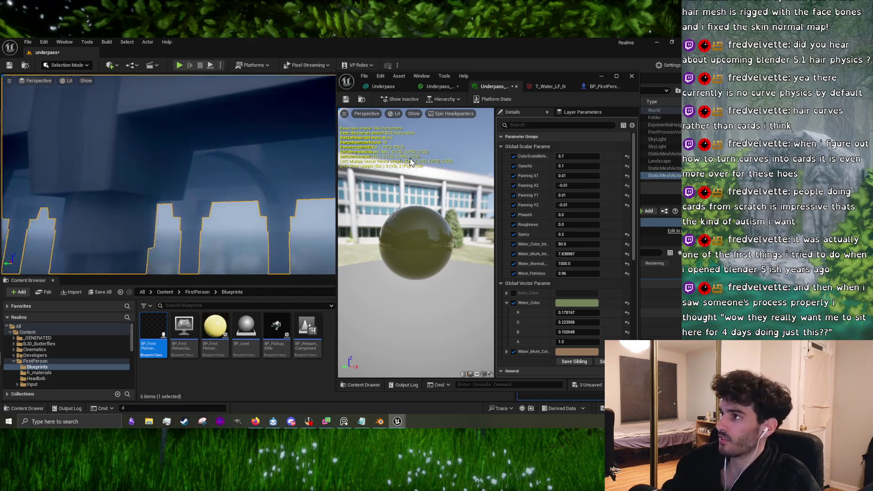
click(437, 87)
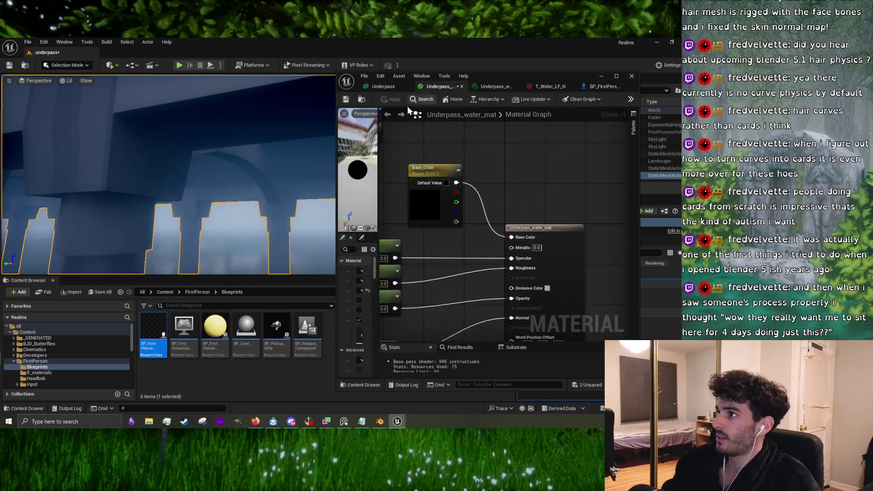
click(349, 102)
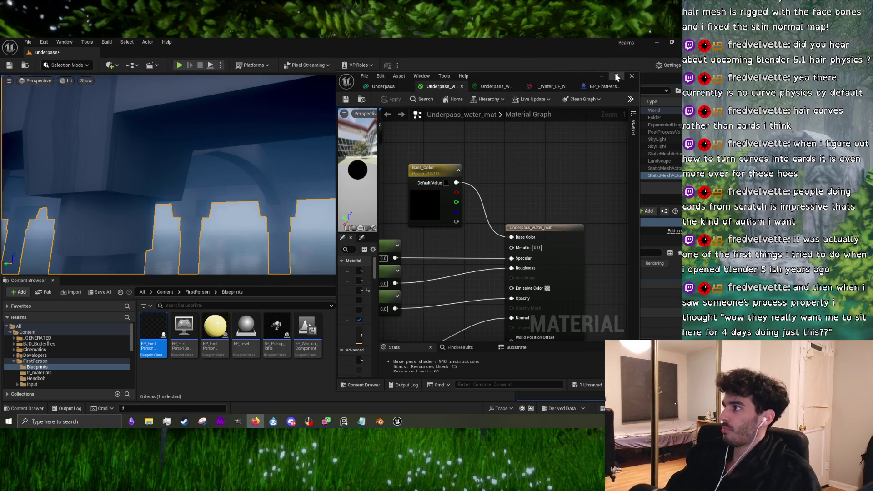
- Close the material editor and let the viewport fill the editor, framing two pillars
click(601, 77)
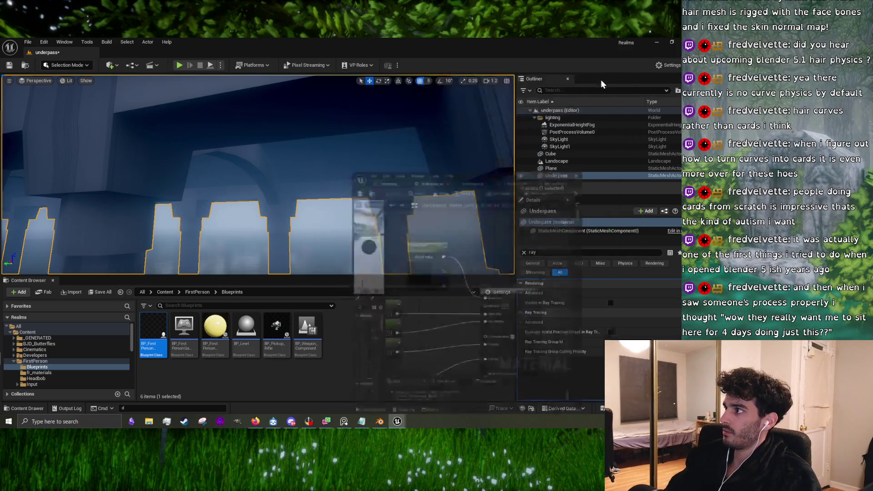
drag(375, 276, 375, 400)
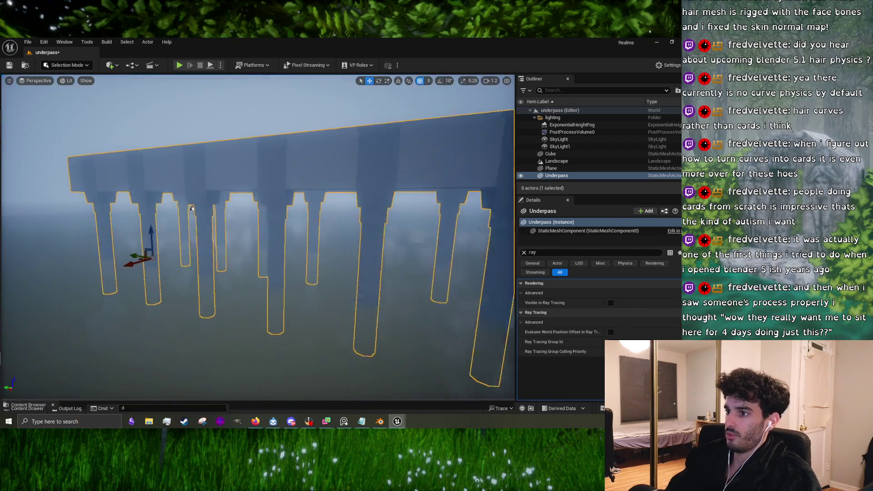
mouse_move(191, 208)
mouse_down()
mouse_move(320, 191)
mouse_move(361, 365)
mouse_up()
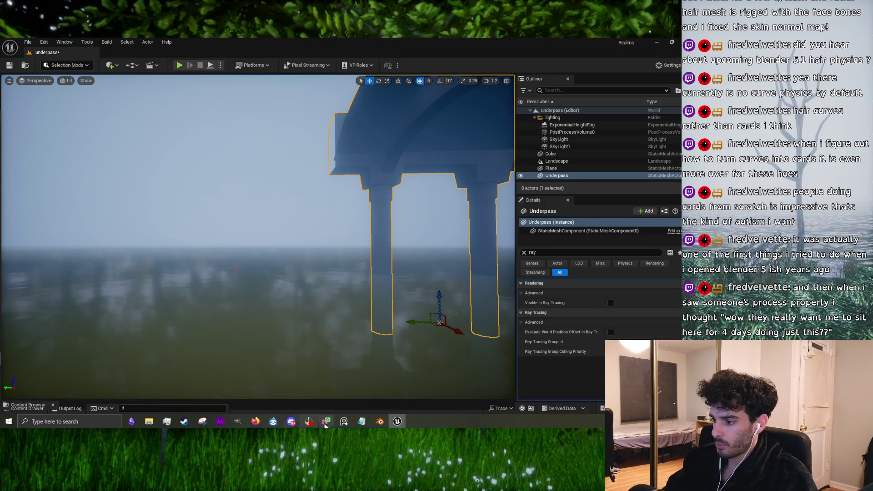
- Bring up the pond and pavilion reference photos alongside the level
click(343, 421)
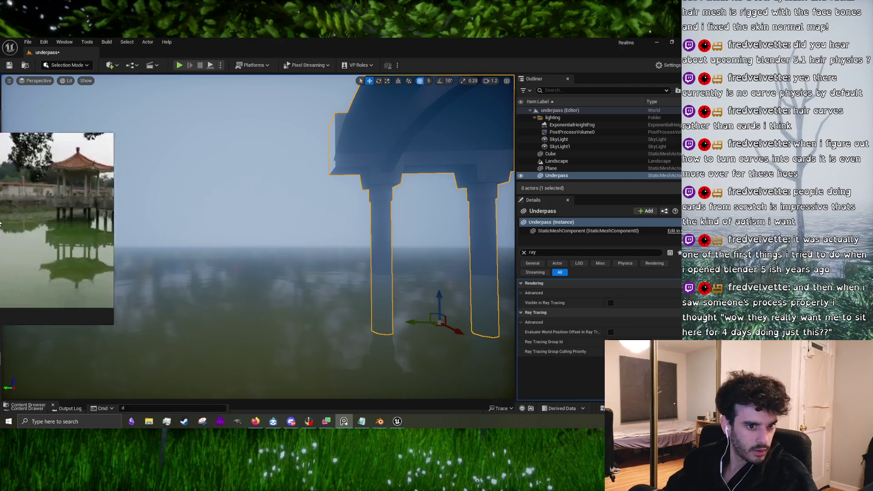
scroll(119, 195, down, 3)
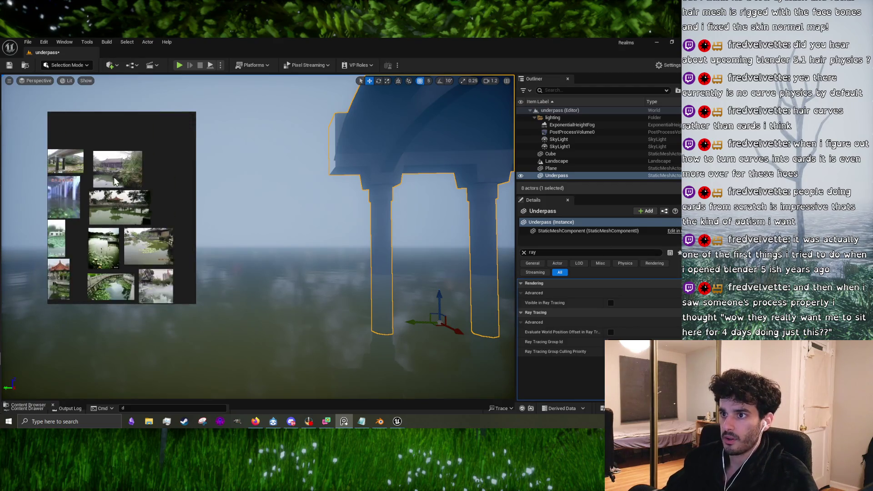
scroll(115, 182, up, 3)
scroll(129, 196, down, 3)
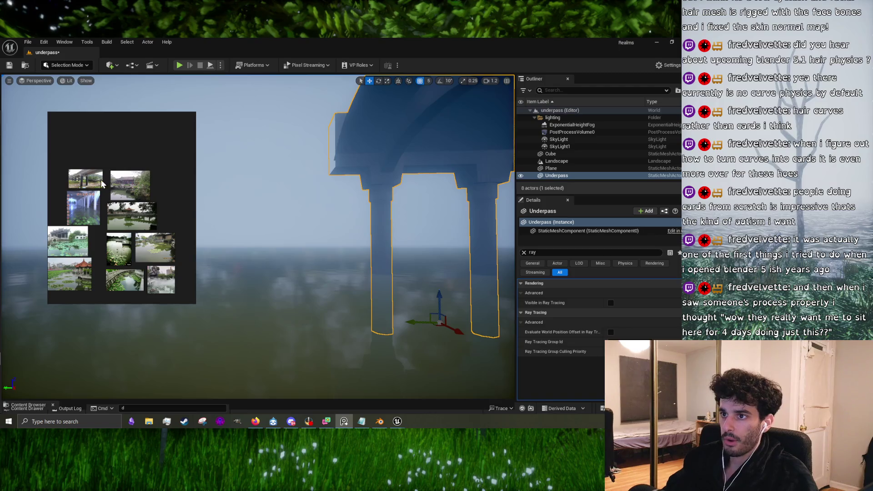
scroll(103, 184, up, 3)
scroll(234, 214, up, 5)
scroll(234, 214, up, 10)
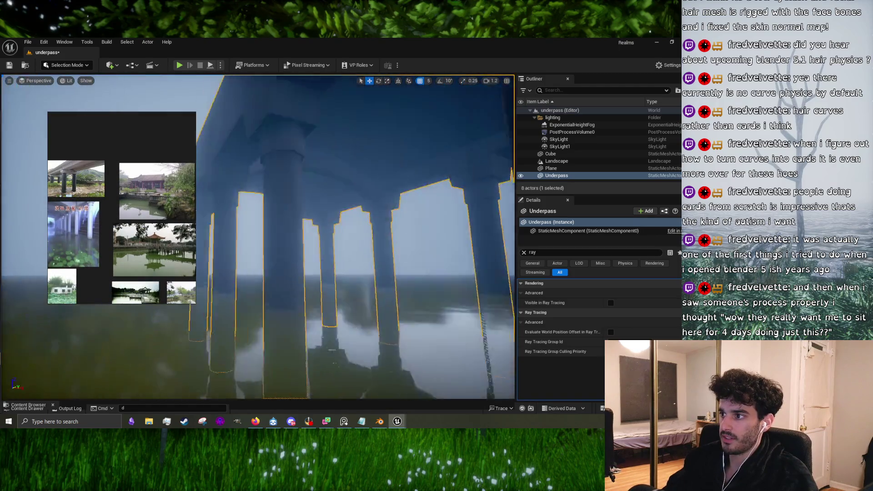
scroll(356, 298, up, 5)
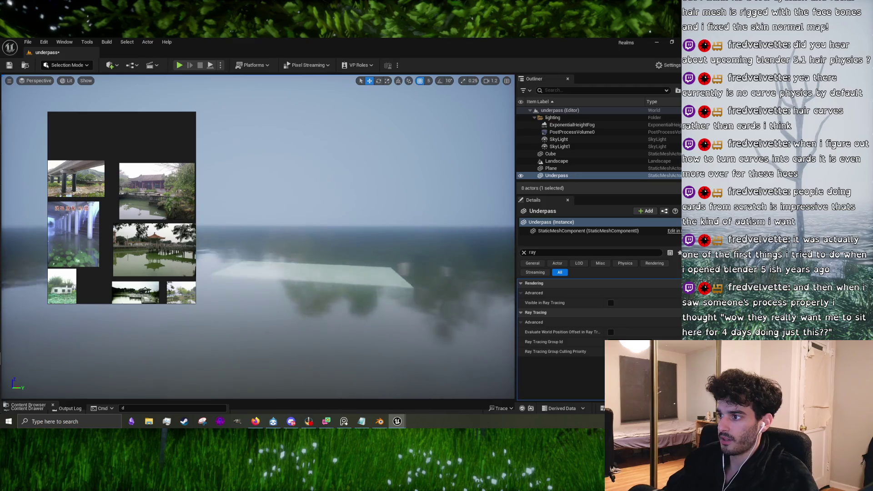
- Select the large dark Cube and delete it from the level
click(356, 298)
scroll(356, 298, up, 3)
scroll(305, 249, up, 6)
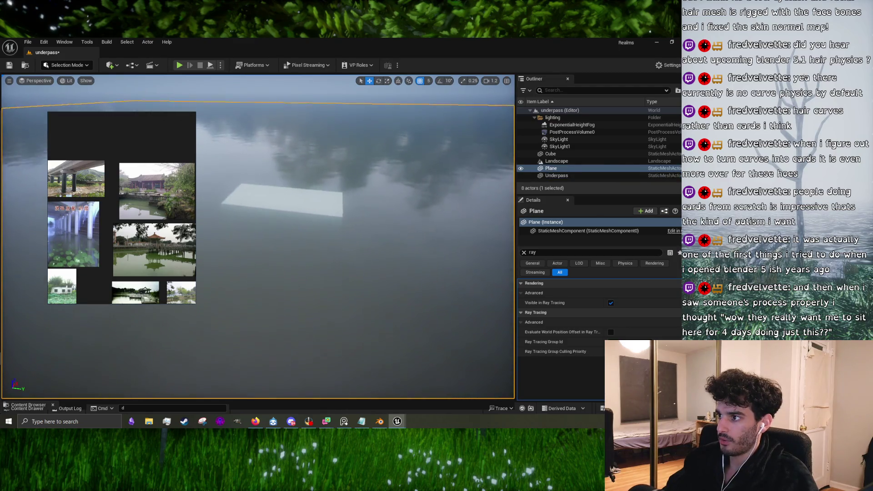
click(305, 249)
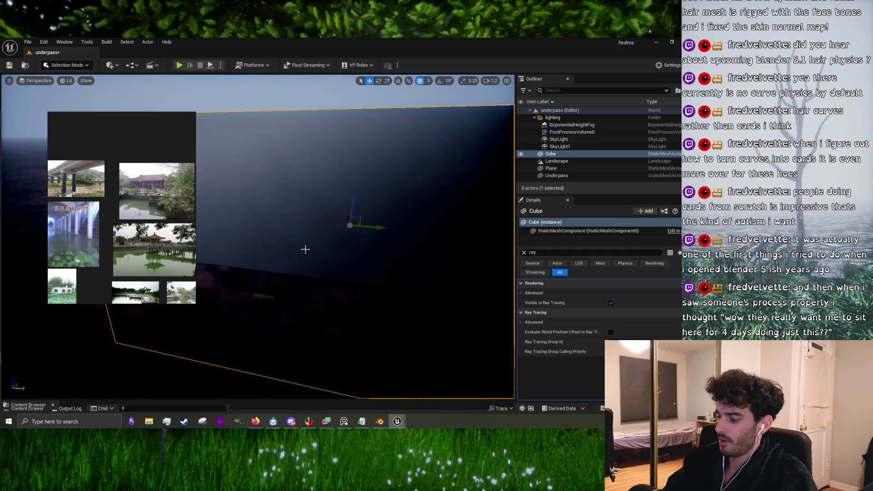
key(Delete)
scroll(276, 253, down, 6)
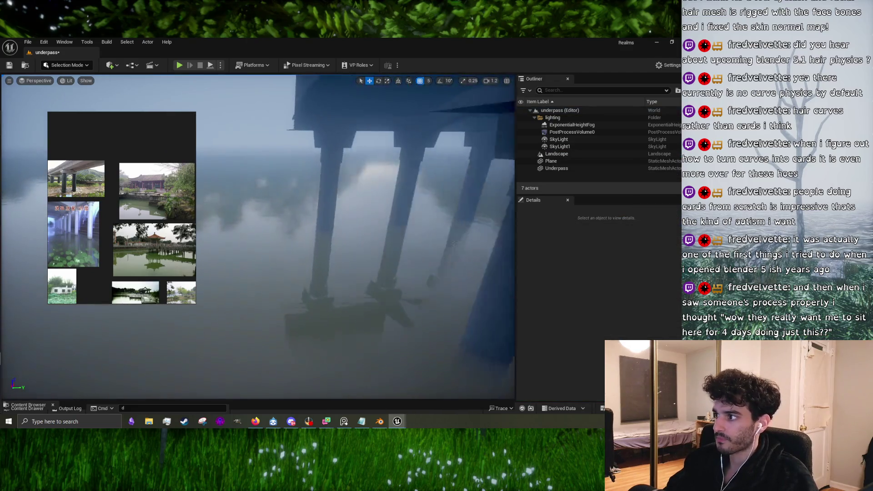
drag(275, 253, 279, 221)
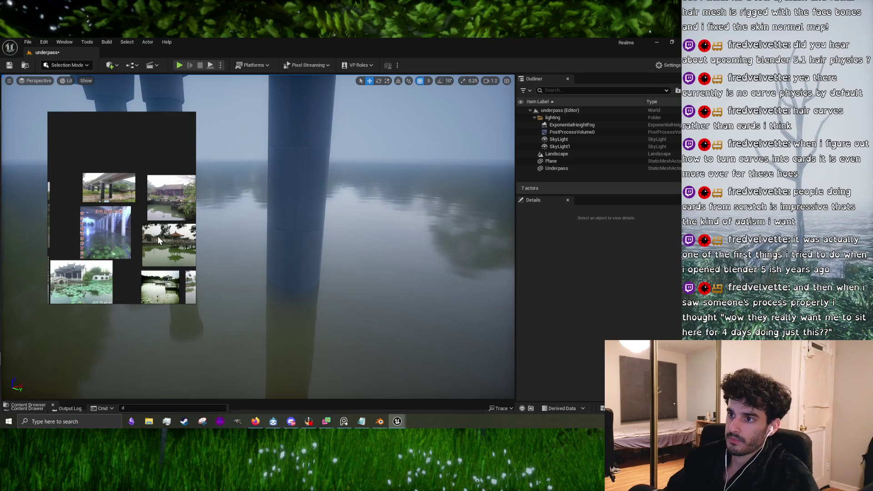
mouse_move(107, 223)
mouse_down()
mouse_move(155, 232)
mouse_move(102, 208)
mouse_up()
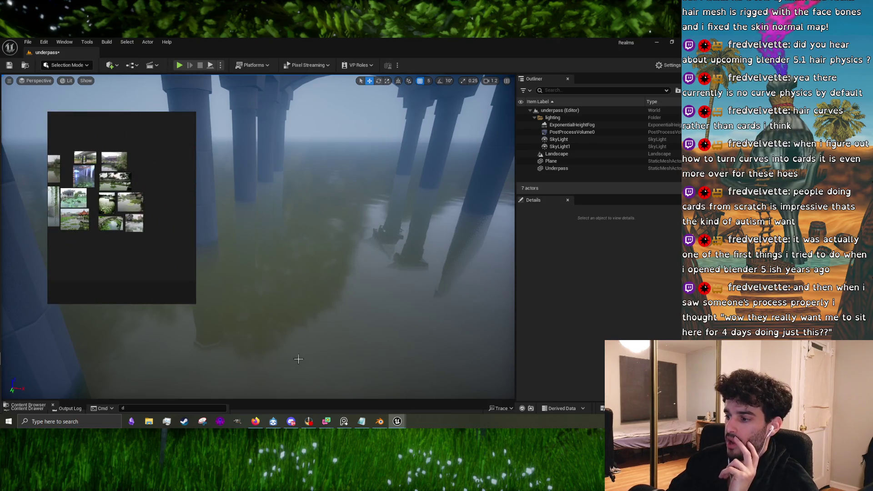
- Launch Paint and sketch the arch outline with an oval loop joined to it
click(78, 421)
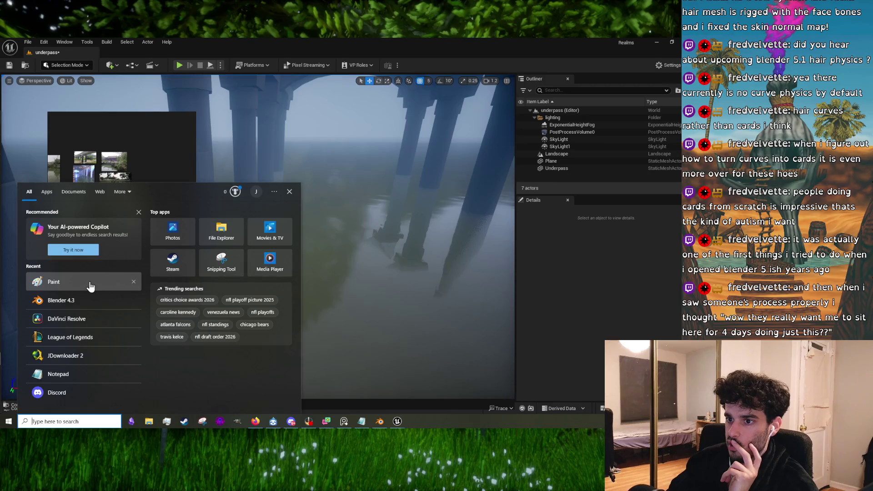
click(91, 282)
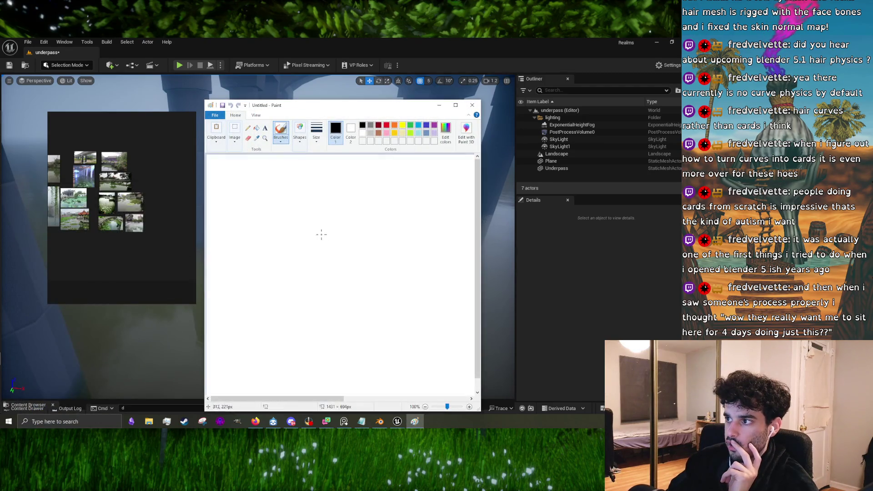
mouse_move(274, 234)
mouse_down()
mouse_move(295, 203)
mouse_move(353, 207)
mouse_up()
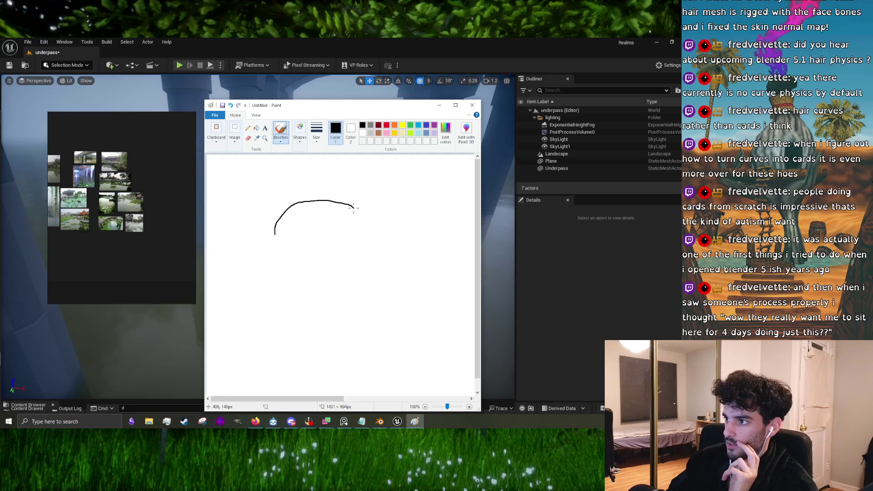
mouse_move(253, 225)
mouse_down()
mouse_move(272, 195)
mouse_move(311, 182)
mouse_move(345, 187)
mouse_up()
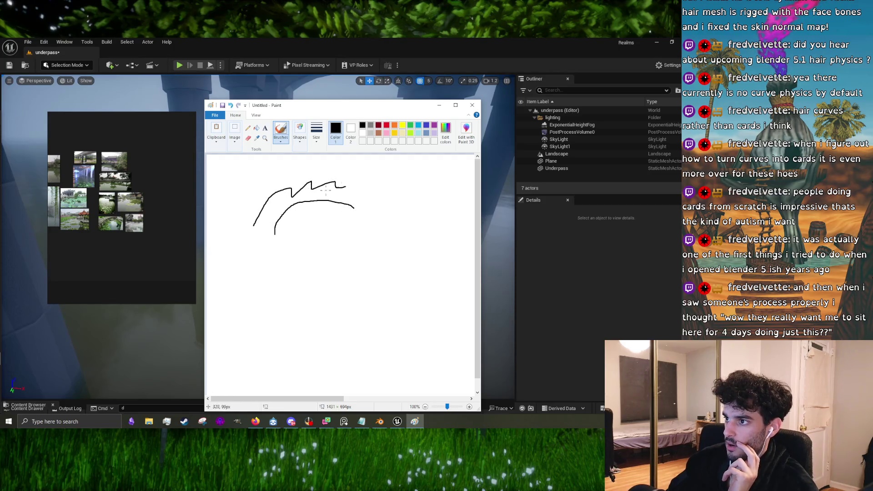
drag(238, 195, 243, 193)
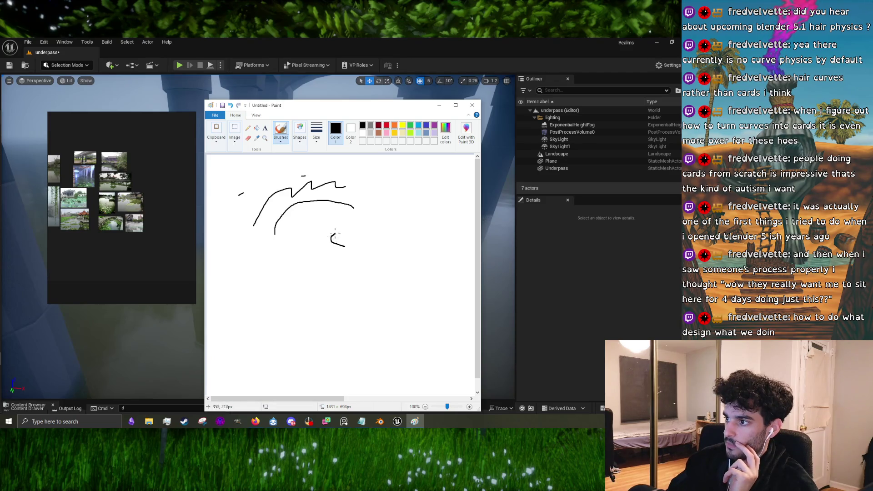
mouse_move(335, 234)
mouse_down()
mouse_move(357, 223)
mouse_move(343, 251)
mouse_up()
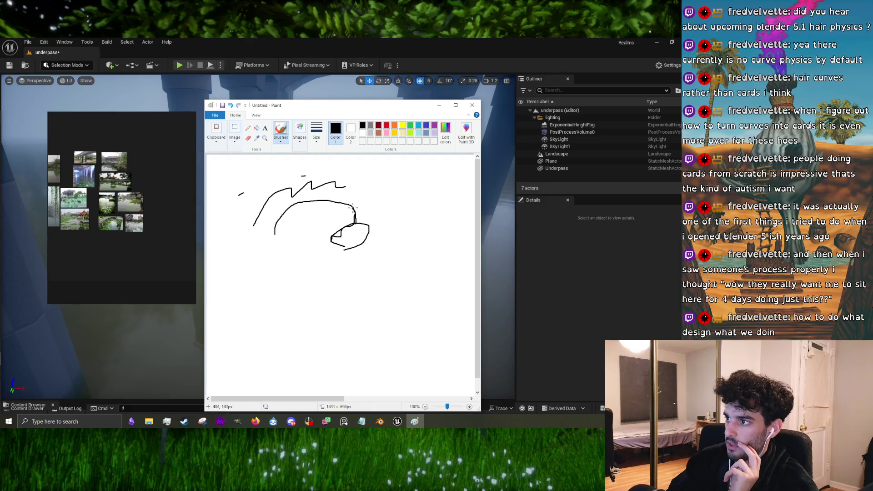
drag(353, 207, 372, 218)
- Draw the left and right legs under the arch and a small oval inside it
drag(278, 249, 257, 302)
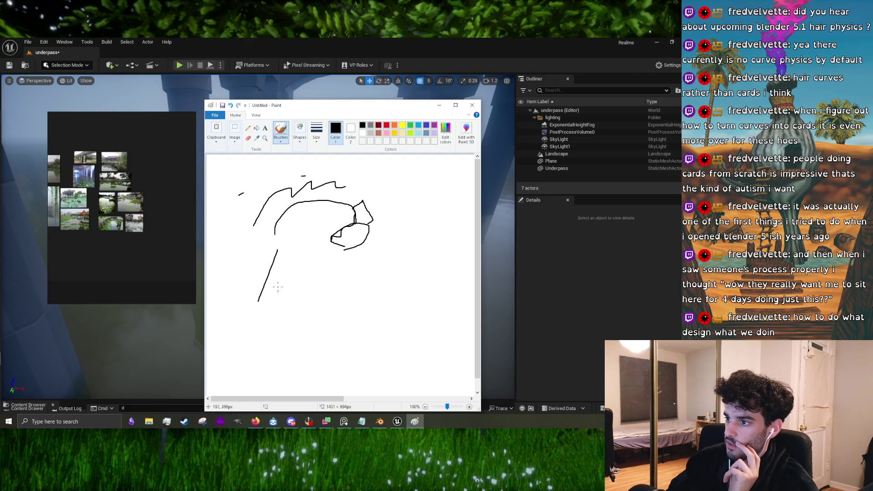
mouse_move(304, 258)
mouse_down()
mouse_move(291, 305)
mouse_move(257, 304)
mouse_move(304, 258)
mouse_up()
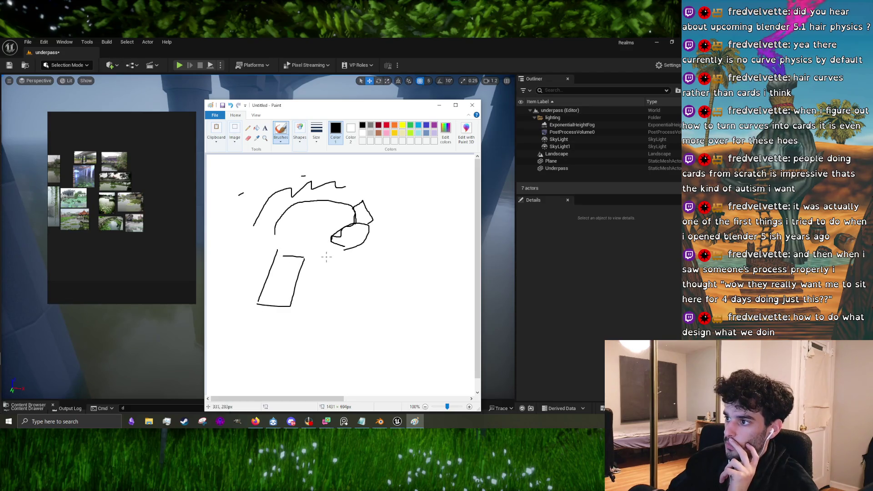
mouse_move(324, 252)
mouse_down()
mouse_move(338, 290)
mouse_move(351, 264)
mouse_move(338, 290)
mouse_up()
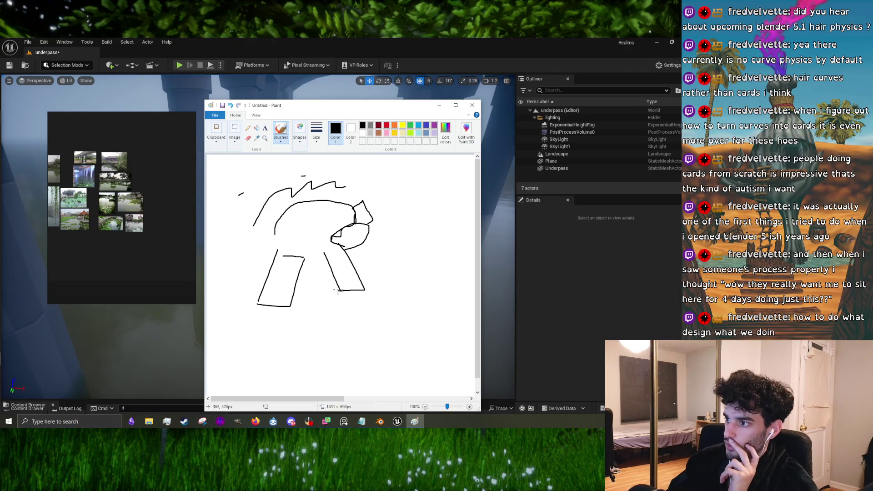
drag(324, 253, 334, 247)
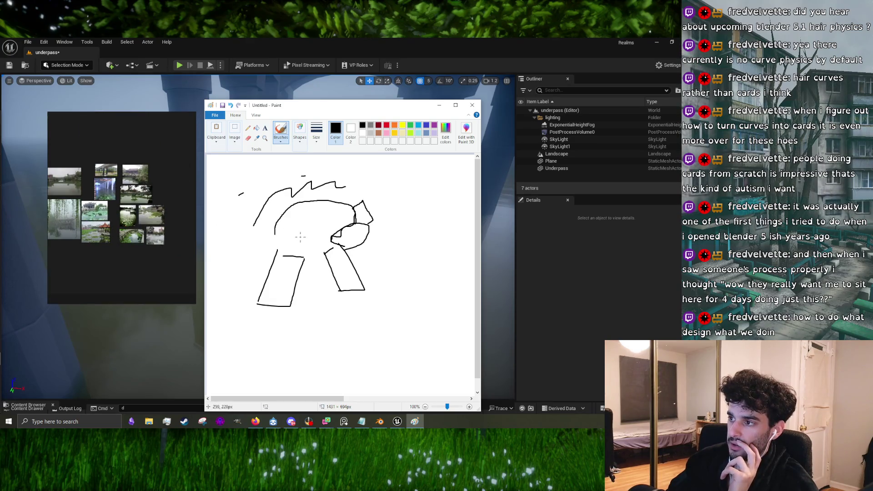
mouse_move(311, 256)
mouse_down()
mouse_move(318, 221)
mouse_move(320, 246)
mouse_up()
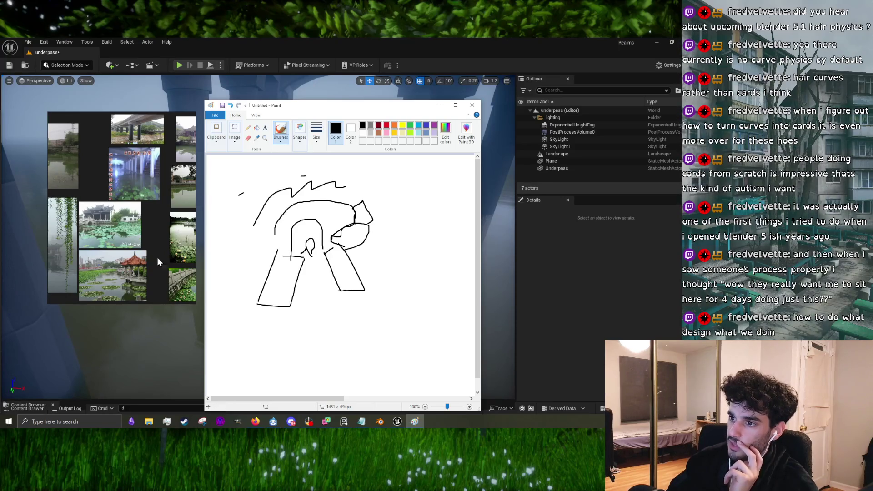
- Draw a slab box below the arch and inner edge lines on both legs
key(ctrl+p)
key(ctrl+p)
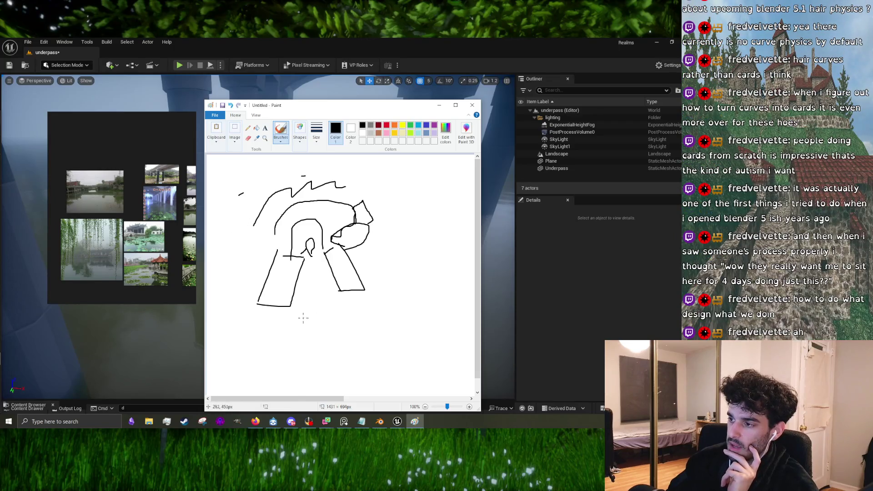
mouse_move(286, 314)
mouse_down()
mouse_move(355, 309)
mouse_move(354, 335)
mouse_move(274, 334)
mouse_move(284, 313)
mouse_up()
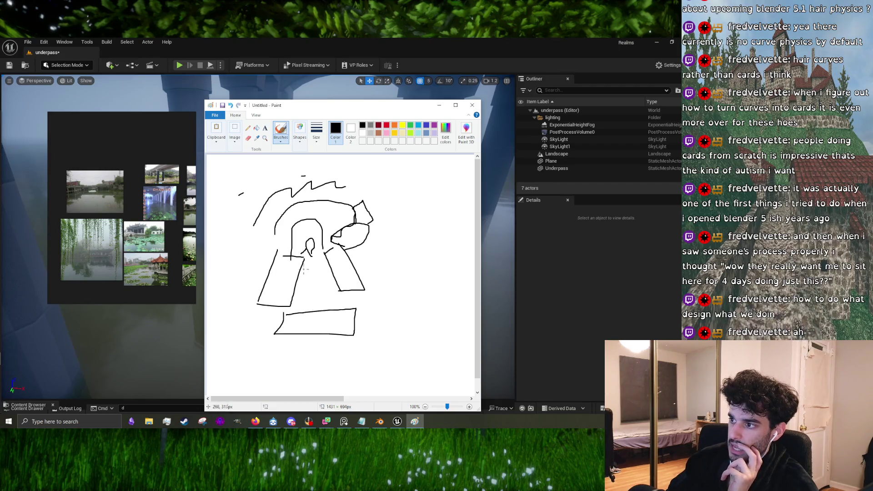
drag(303, 268, 291, 304)
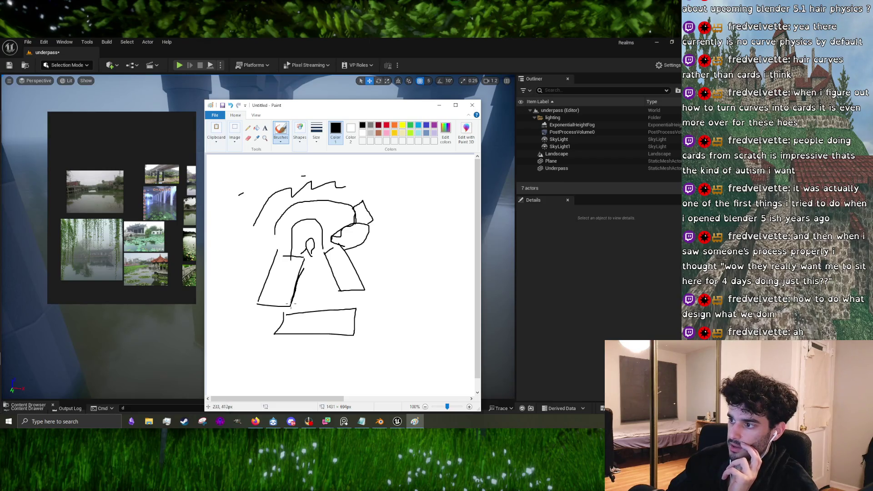
drag(325, 263, 335, 289)
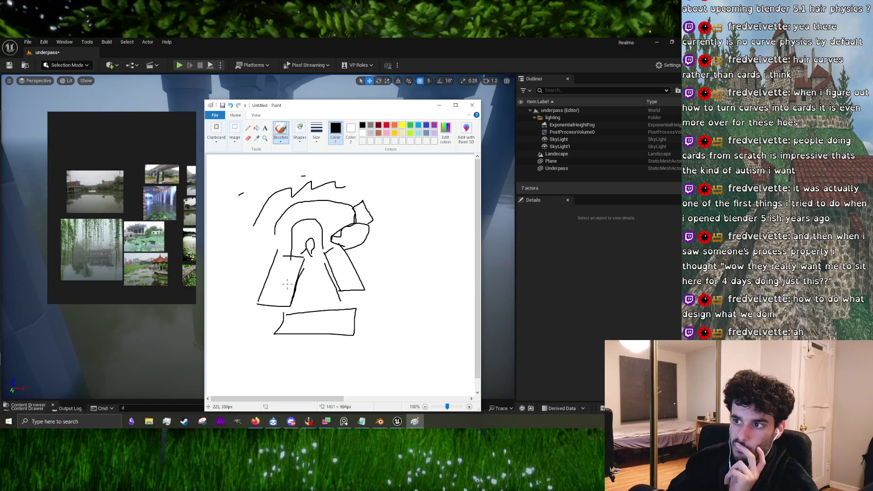
- Enlarge several river-with-bridge reference photos from the collage for comparison
double_click(84, 181)
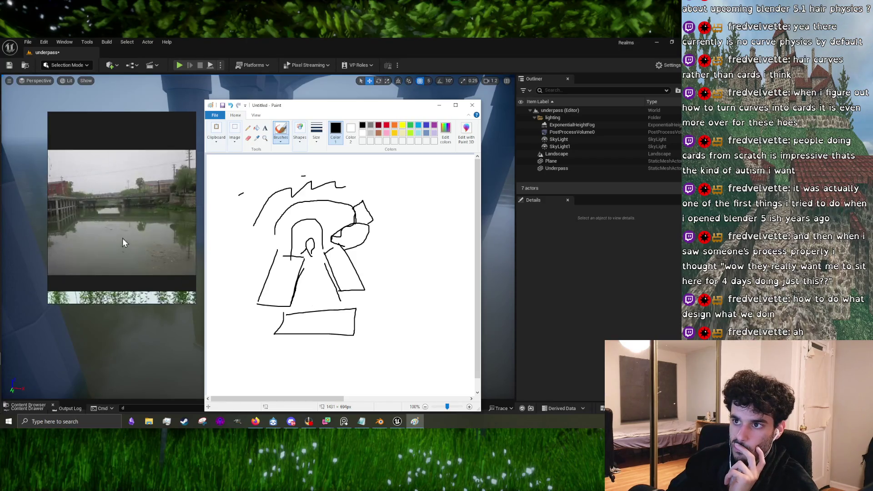
double_click(113, 187)
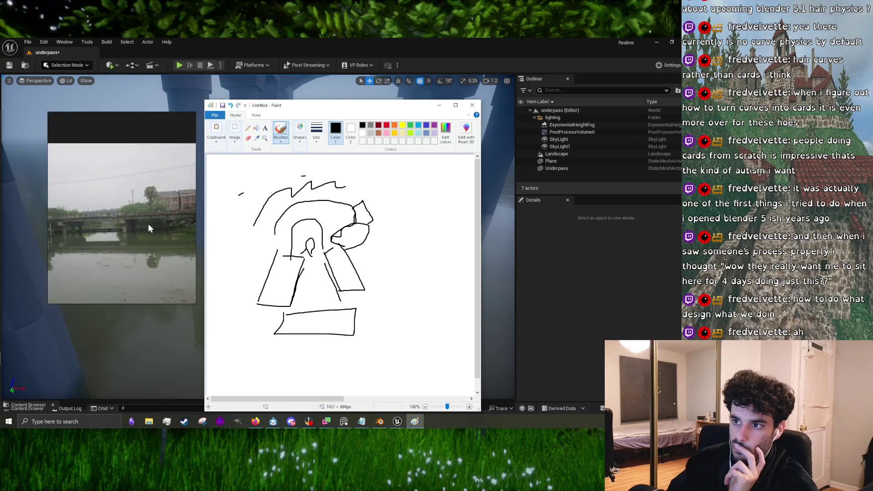
double_click(154, 228)
double_click(111, 222)
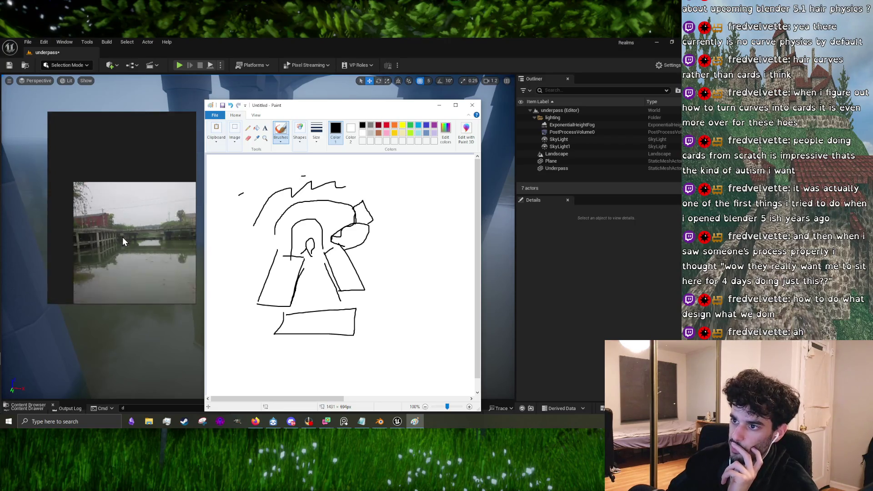
double_click(121, 237)
double_click(108, 233)
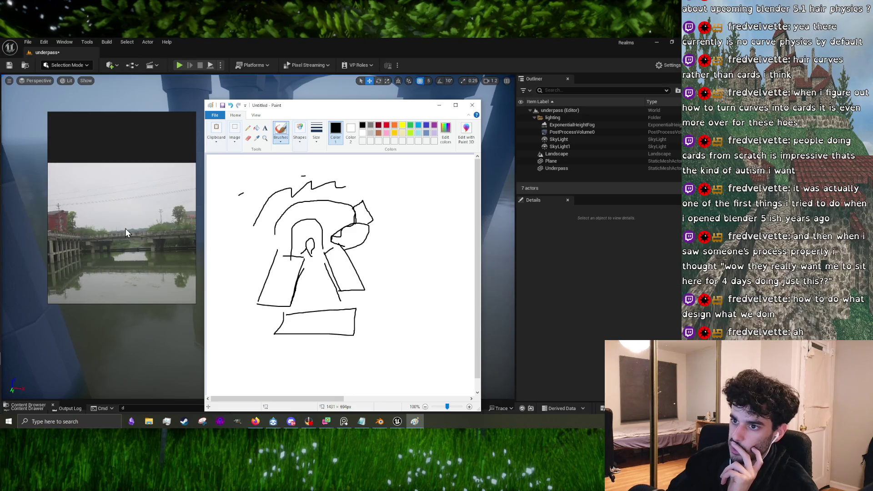
double_click(125, 229)
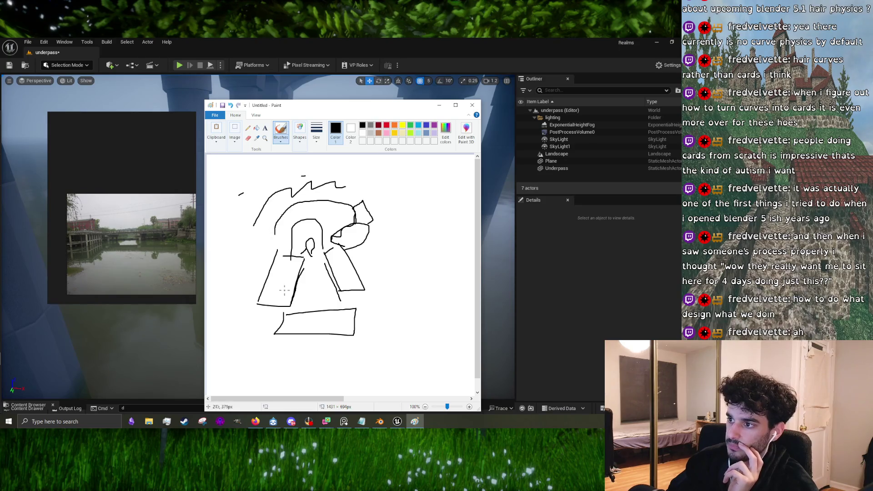
scroll(284, 290, down, 1)
scroll(272, 277, up, 1)
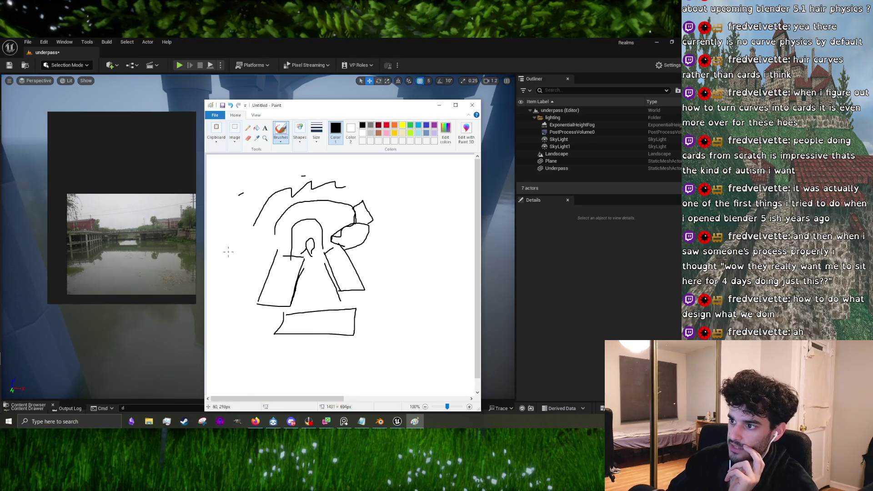
- Outline a long sloping wall along the left side of the arch
drag(228, 245, 282, 361)
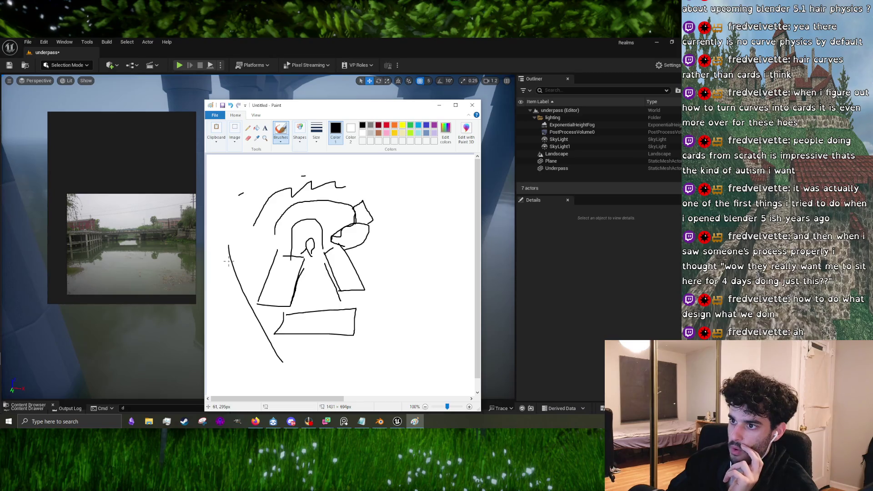
mouse_move(228, 248)
mouse_down()
mouse_move(215, 320)
mouse_move(281, 373)
mouse_up()
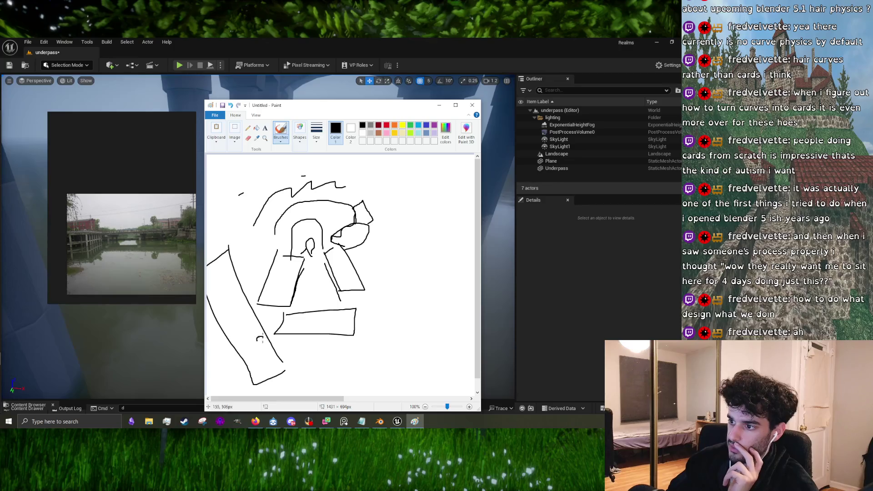
drag(260, 338, 251, 335)
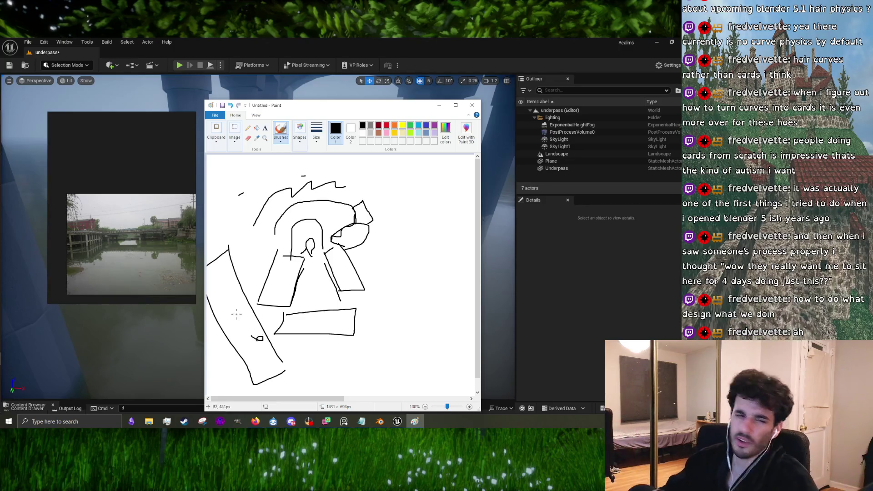
- Search Firefox for 'overpass vs underpass' and show the image results
click(255, 421)
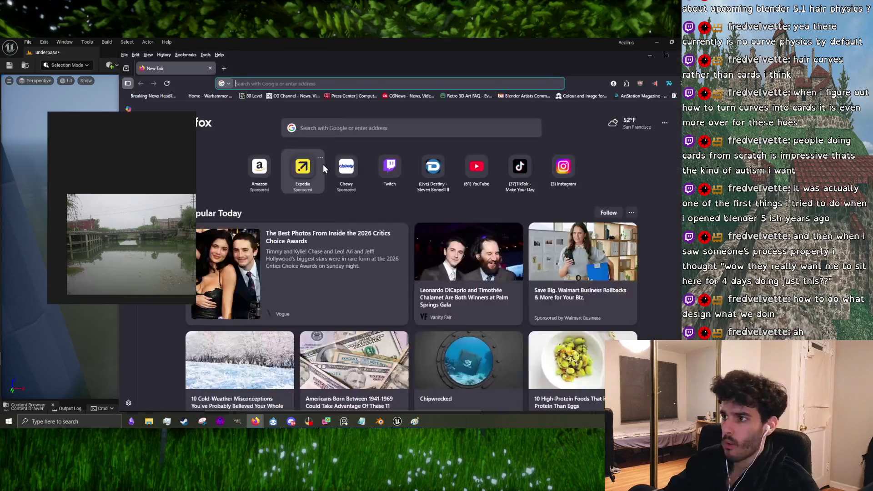
text(overpass )
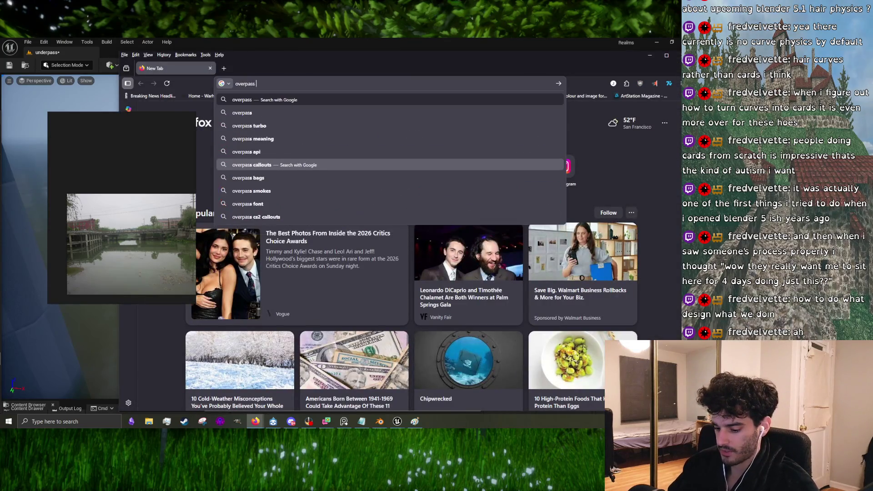
text(vs underpass)
key(Return)
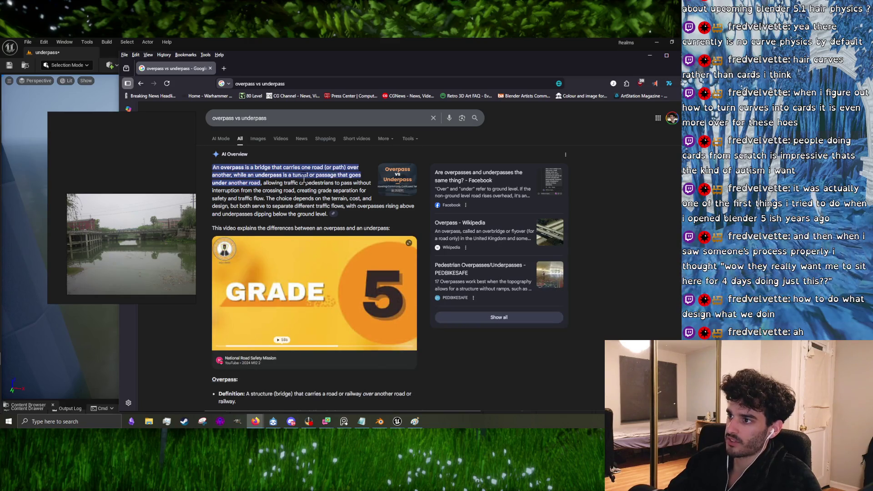
click(257, 139)
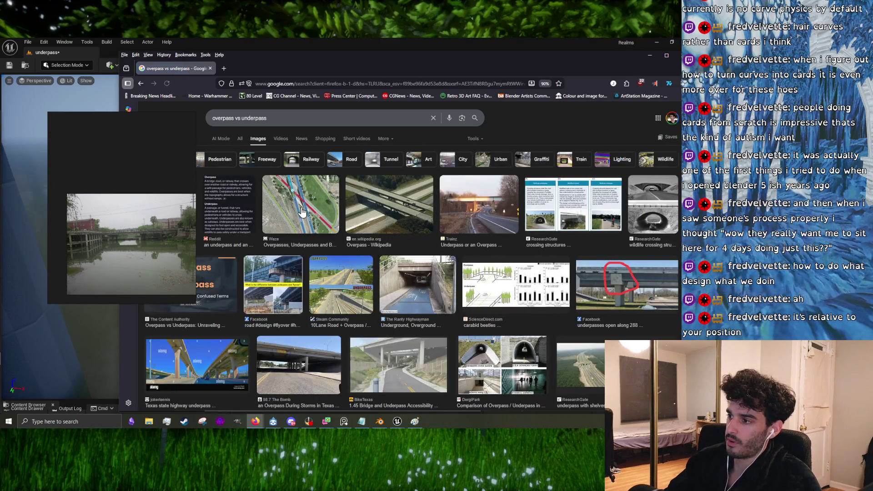
- Preview overpass images: Steam Community, Wikipedia, carabid beetles diagram, 98.7 The Bomb, wildlife overpass
click(341, 283)
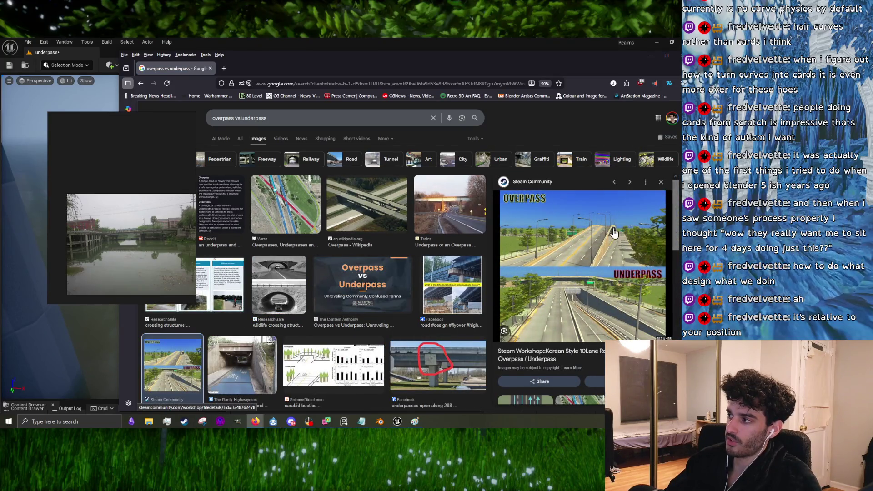
click(376, 214)
scroll(372, 253, down, 3)
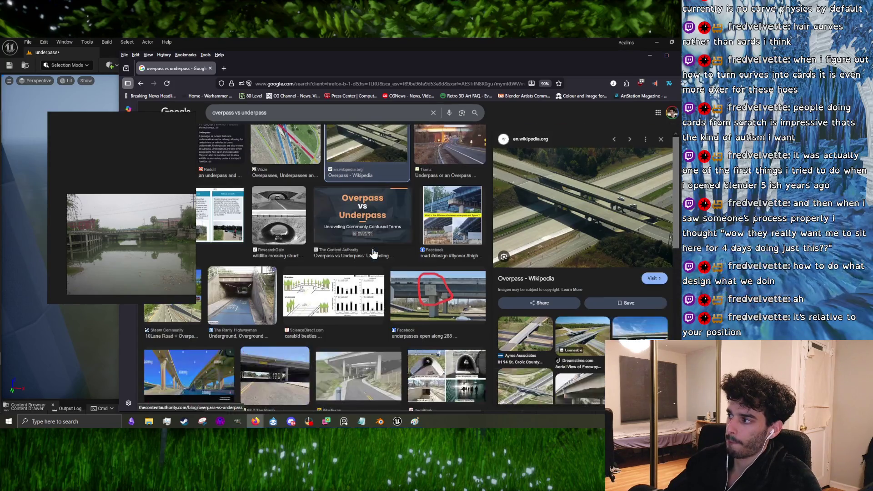
scroll(409, 217, down, 3)
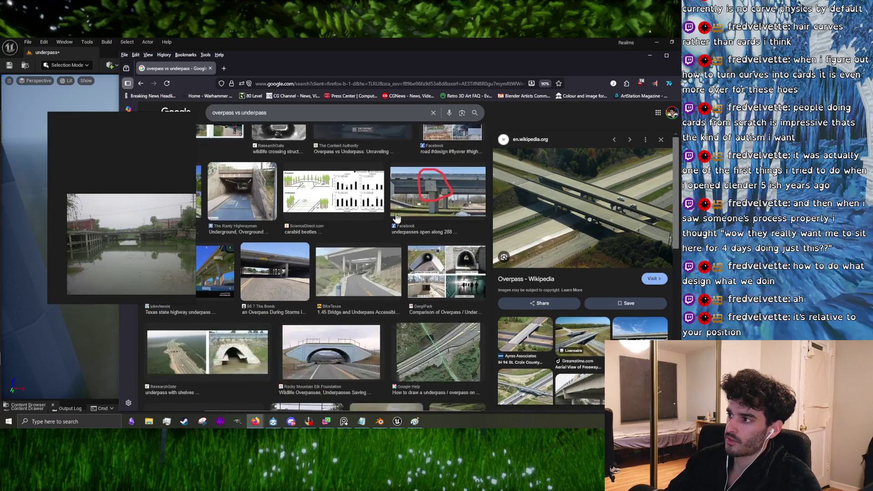
click(346, 190)
scroll(368, 232, down, 1)
scroll(367, 232, down, 3)
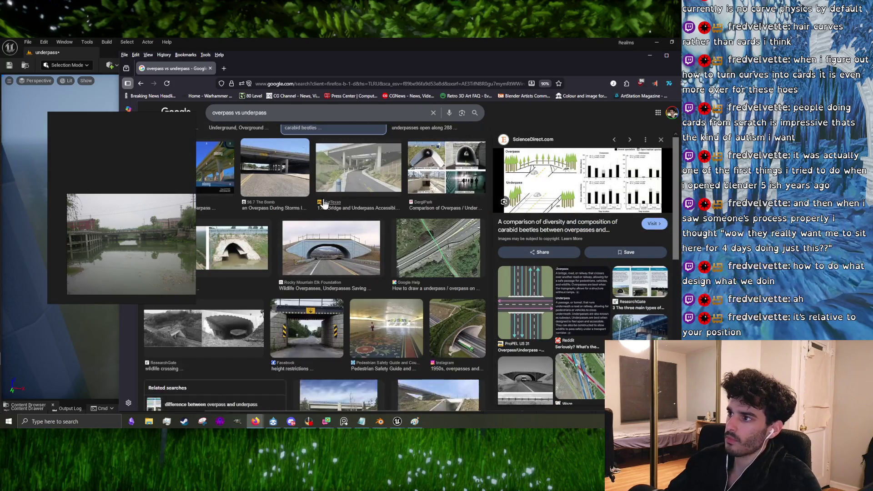
click(295, 184)
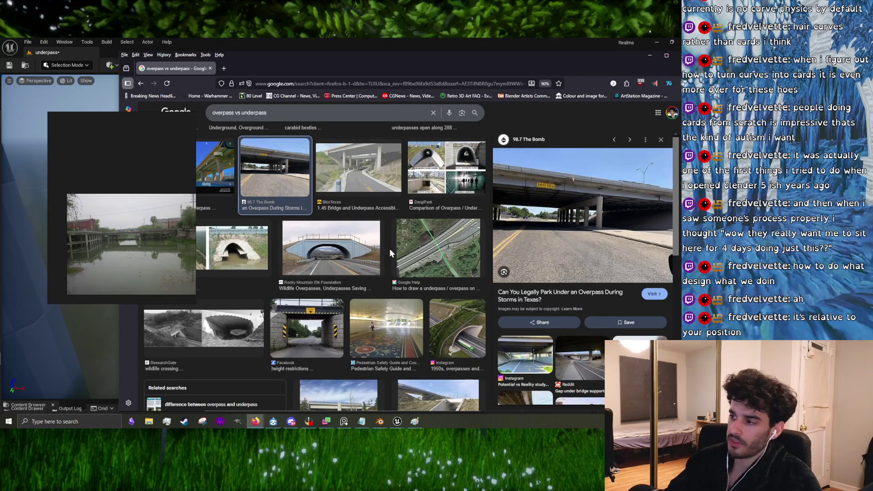
click(351, 252)
- Preview how-to-draw, height-restriction and innovative-design underpass images, then close Firefox
click(424, 258)
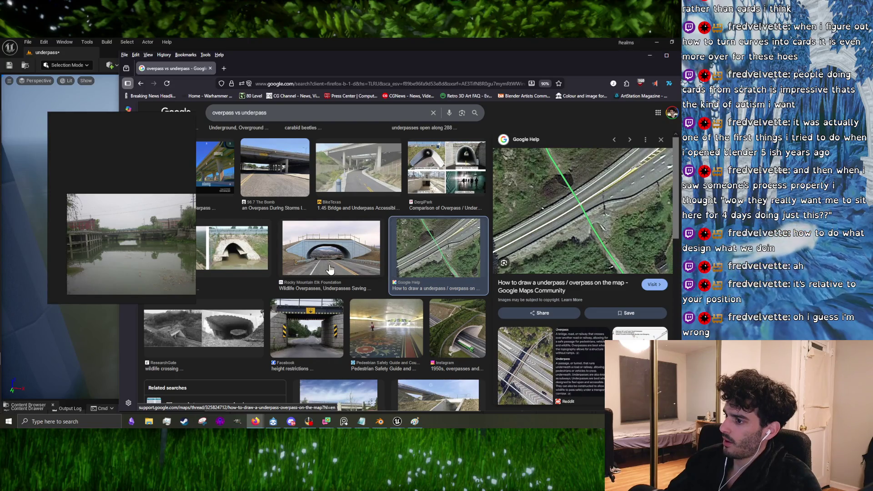
scroll(331, 266, down, 2)
click(310, 260)
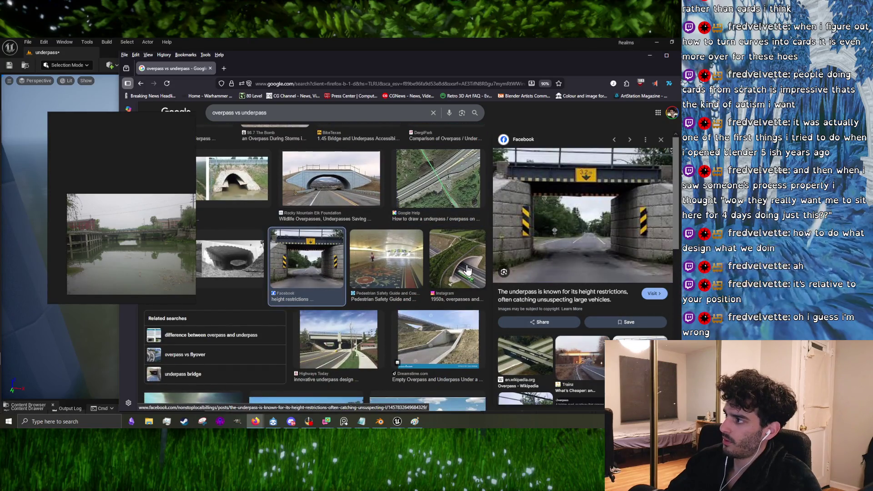
scroll(344, 261, down, 3)
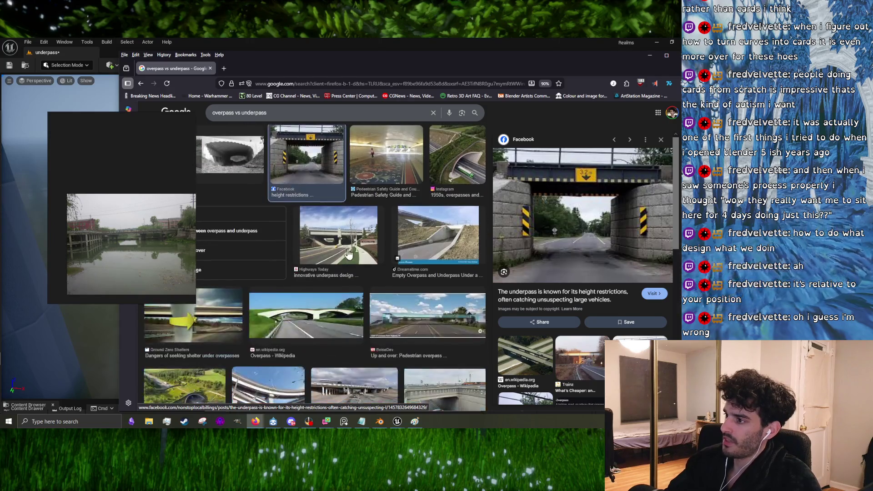
click(348, 246)
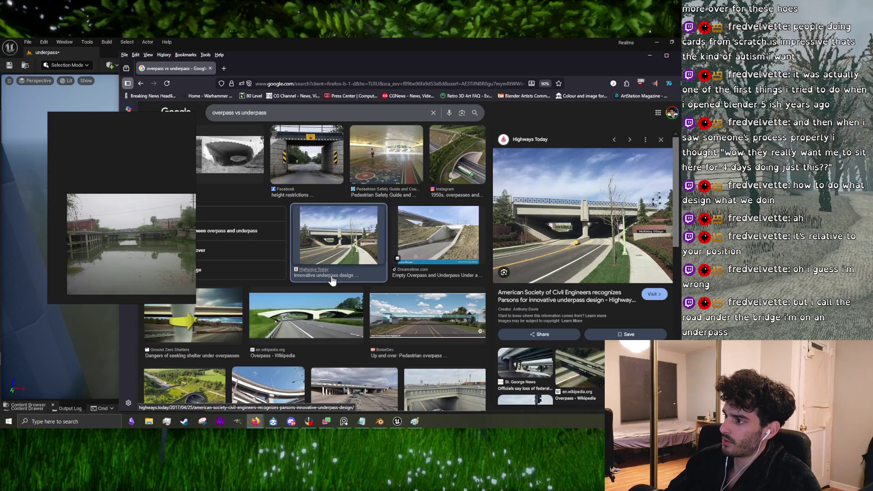
scroll(332, 275, down, 3)
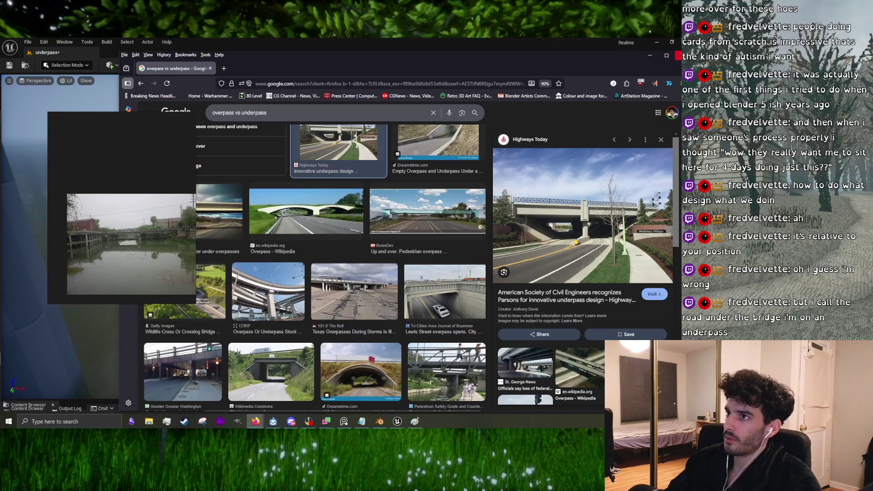
click(677, 55)
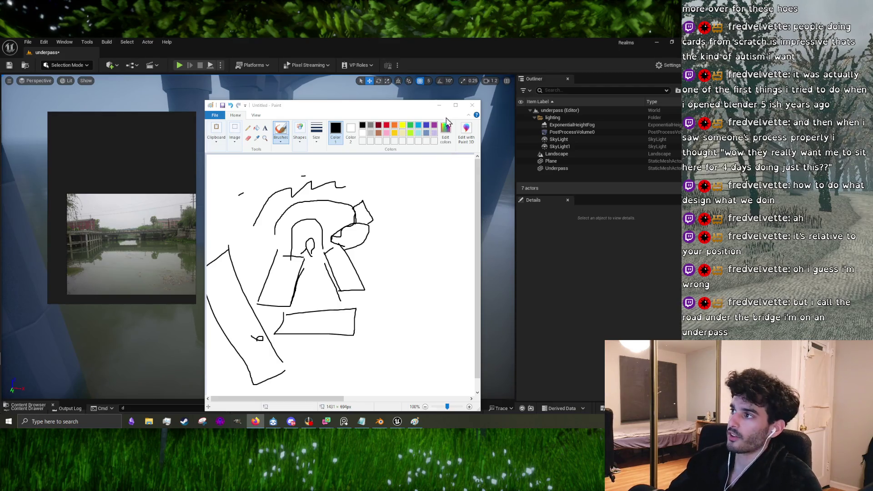
- Pan the reference photo to the bridge close-up and advance to the next photo
scroll(130, 228, up, 3)
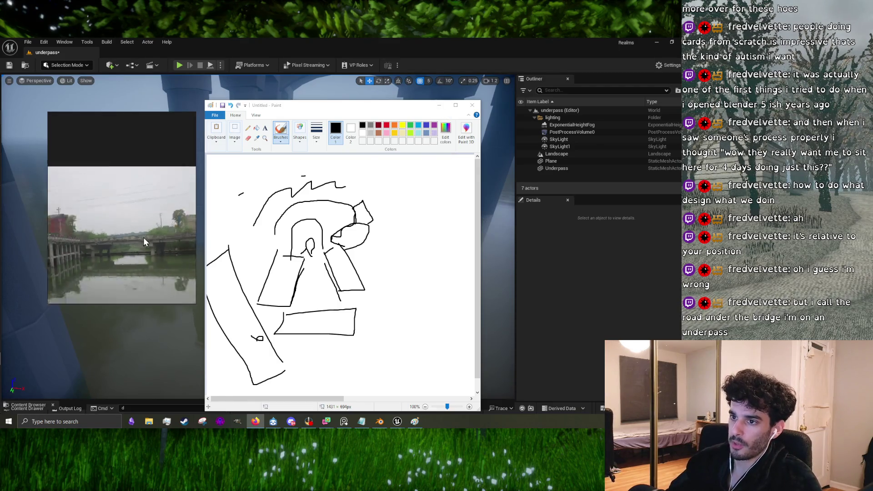
drag(143, 237, 93, 248)
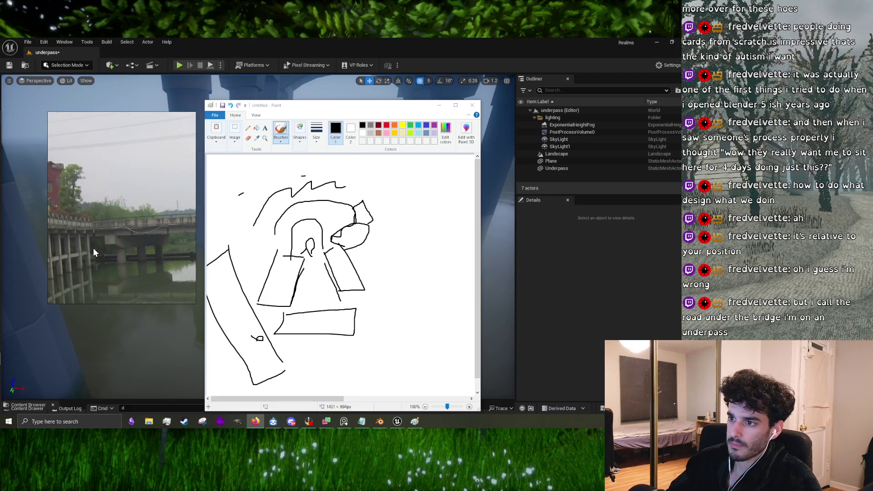
scroll(106, 230, down, 3)
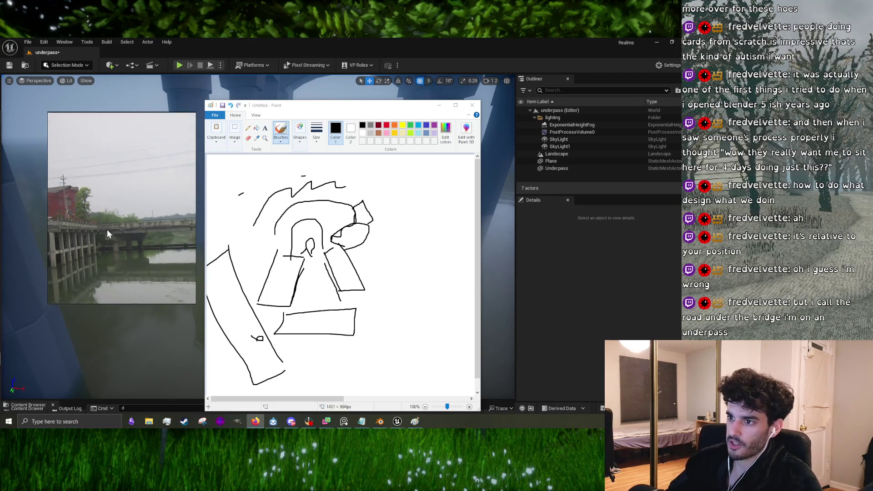
key(Right)
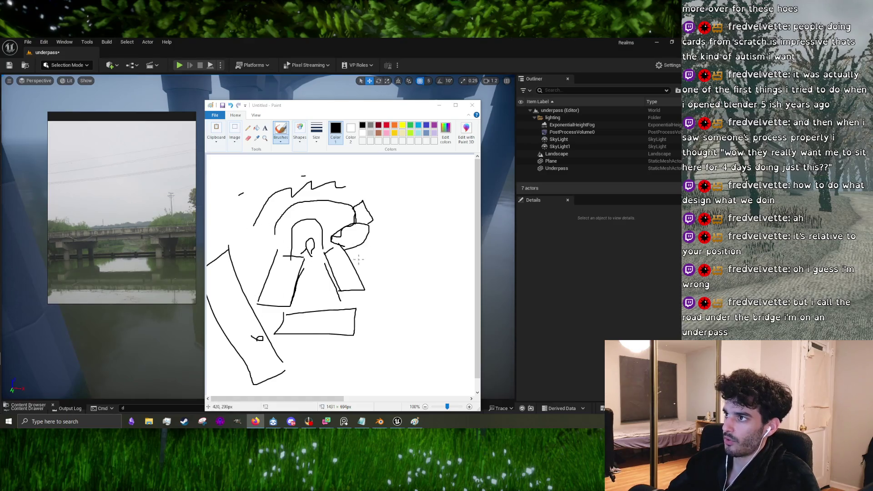
- Scroll through the reference images until a long low bridge photo is showing
scroll(340, 259, down, 1)
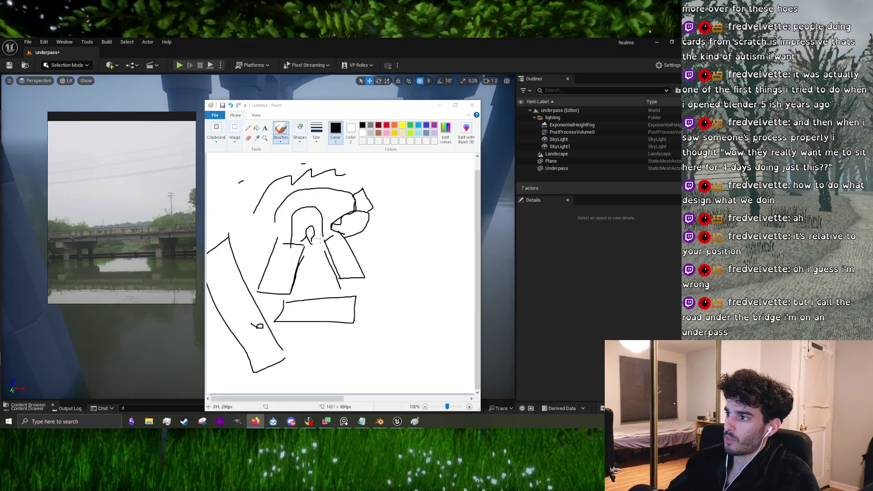
scroll(340, 258, up, 1)
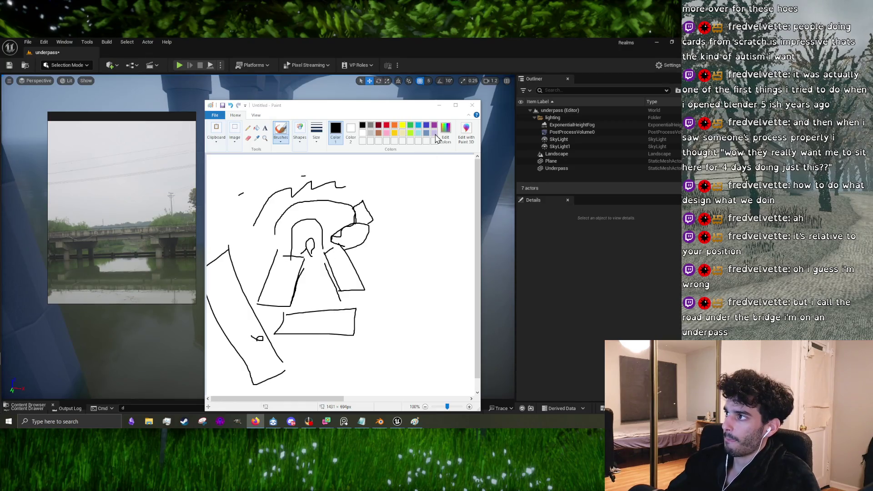
scroll(66, 221, down, 3)
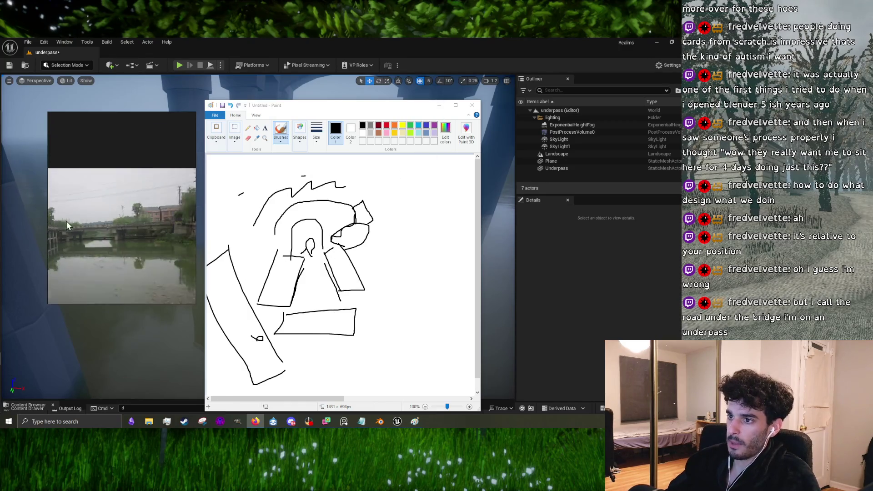
scroll(128, 227, down, 4)
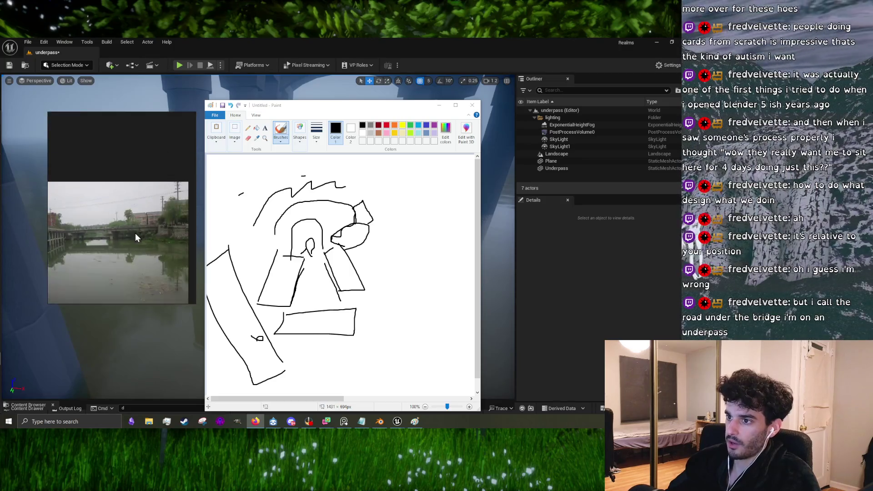
scroll(149, 244, down, 2)
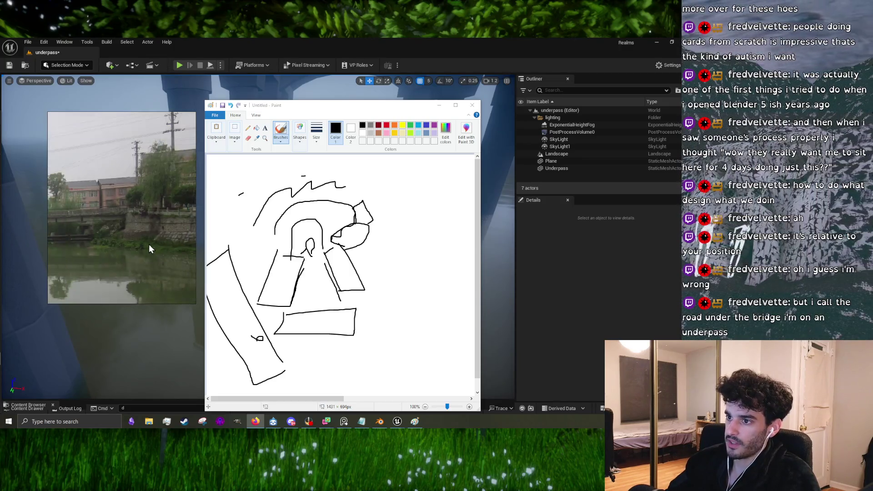
scroll(104, 251, down, 2)
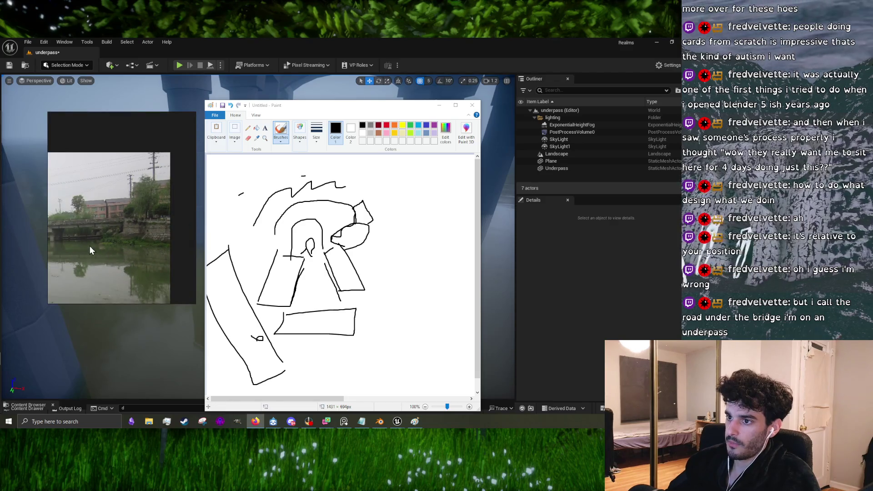
scroll(89, 246, down, 1)
scroll(136, 241, down, 1)
scroll(82, 238, down, 2)
scroll(137, 241, down, 1)
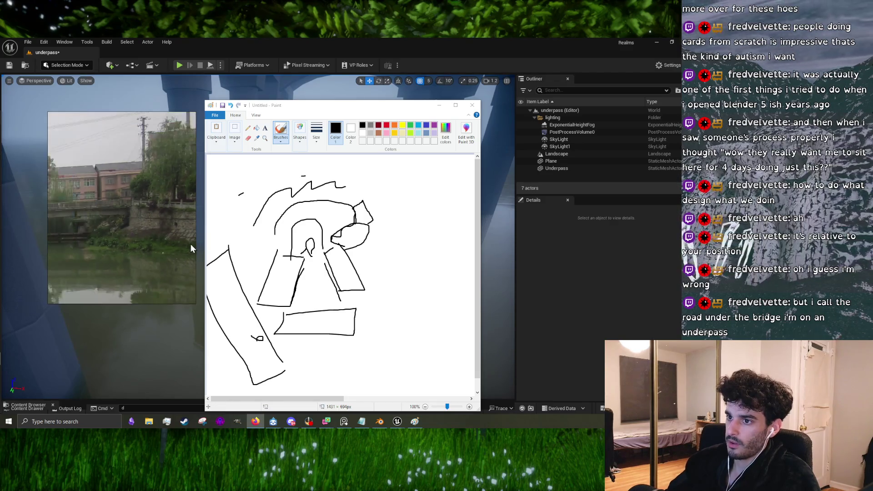
scroll(100, 238, down, 1)
scroll(100, 238, down, 1)
scroll(161, 240, down, 1)
scroll(112, 239, down, 1)
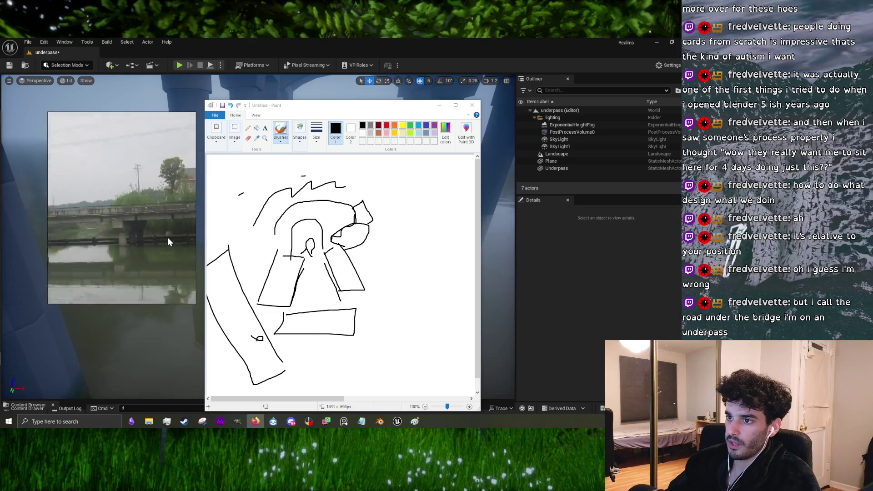
scroll(168, 238, down, 1)
scroll(164, 236, down, 1)
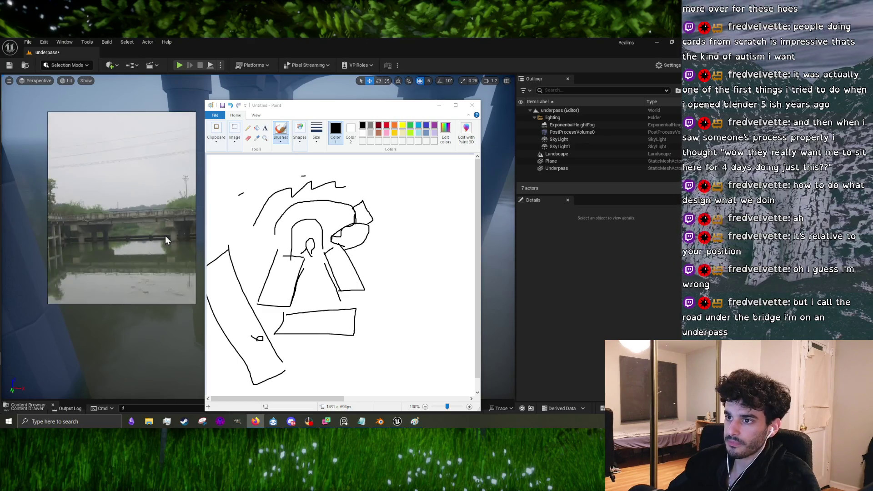
scroll(132, 235, down, 1)
scroll(98, 234, down, 1)
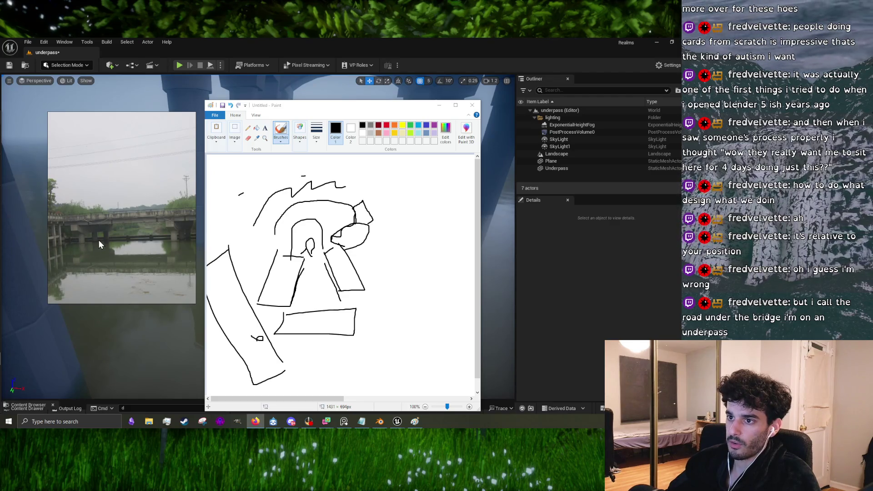
- Minimise the Paint sketch and fly the Unreal camera down under the bridge
click(438, 105)
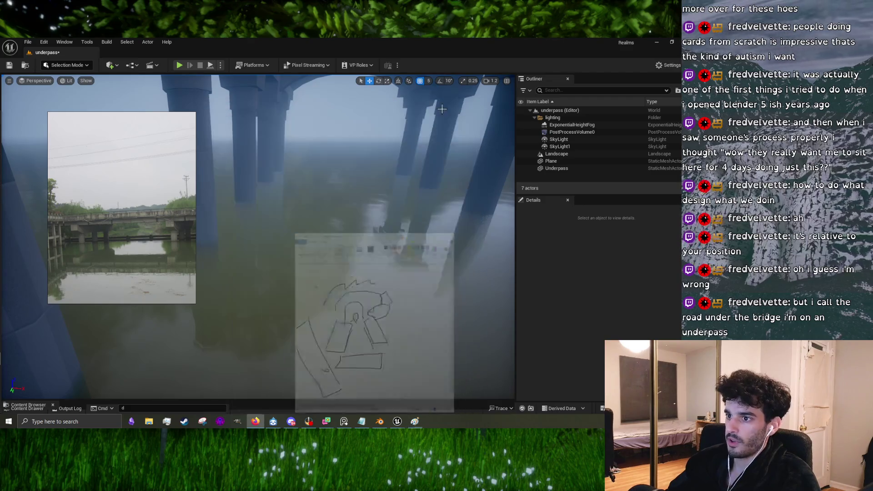
drag(132, 260, 119, 240)
drag(264, 238, 305, 218)
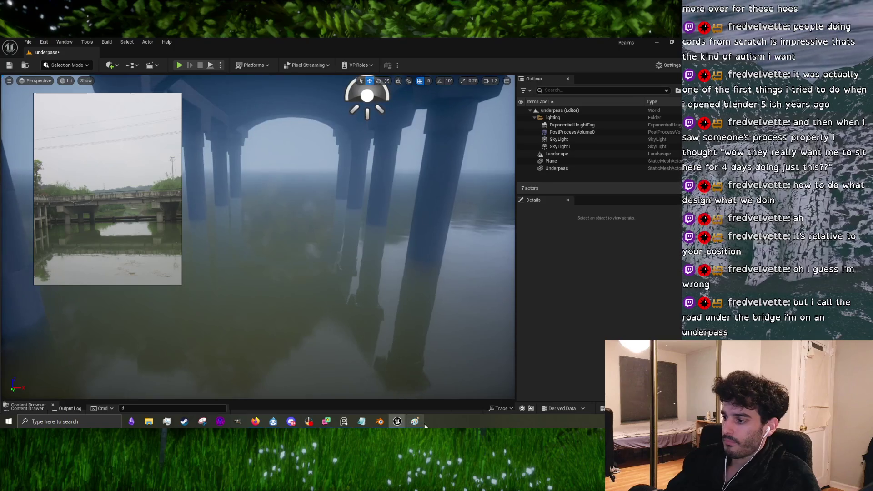
click(379, 421)
scroll(415, 272, down, 8)
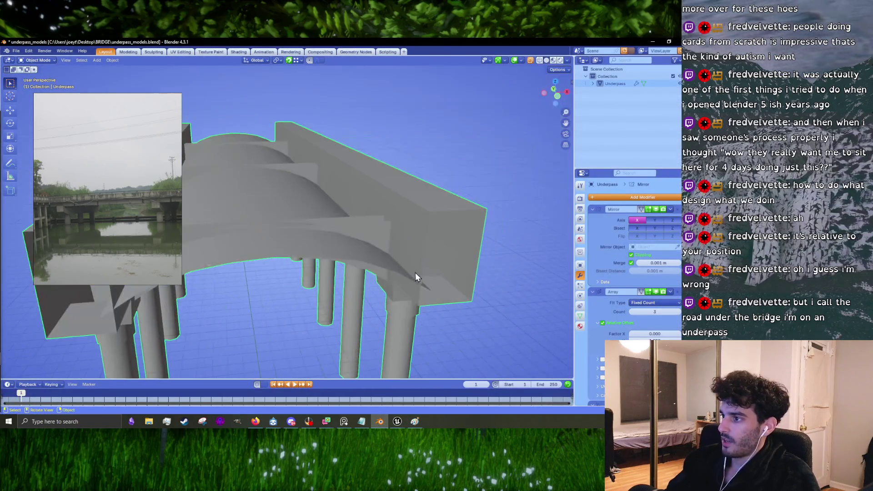
- Bring Unreal Engine to the front, then minimise it to reveal the Blender underpass model
mouse_move(396, 423)
click(381, 385)
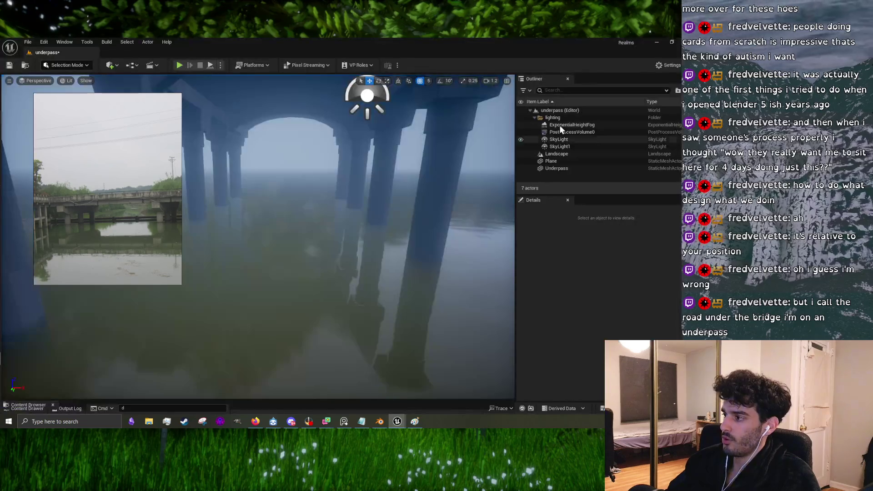
click(657, 43)
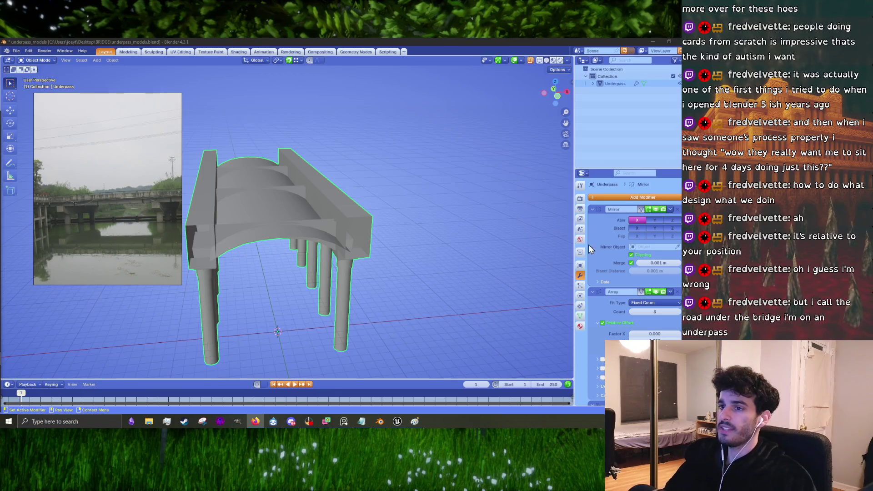
- Deselect the bridge model and frame the view closer to its pillars
click(419, 299)
drag(362, 321, 389, 289)
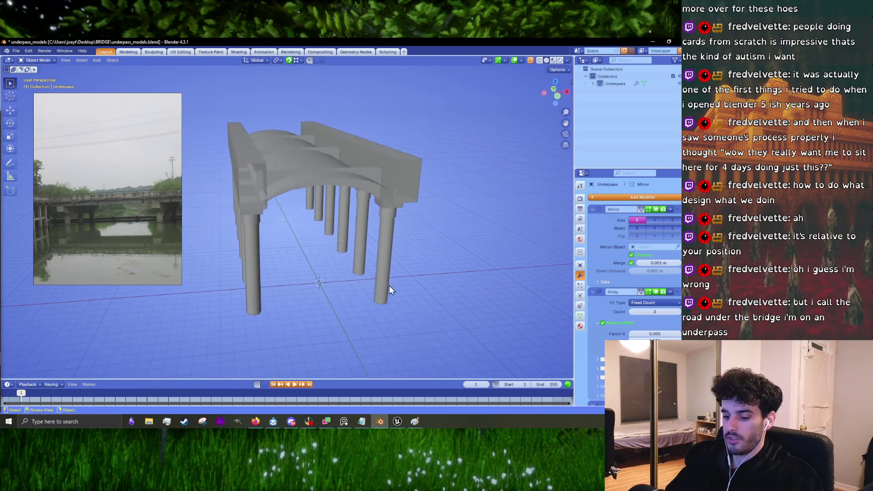
scroll(236, 258, down, 3)
drag(236, 258, 307, 282)
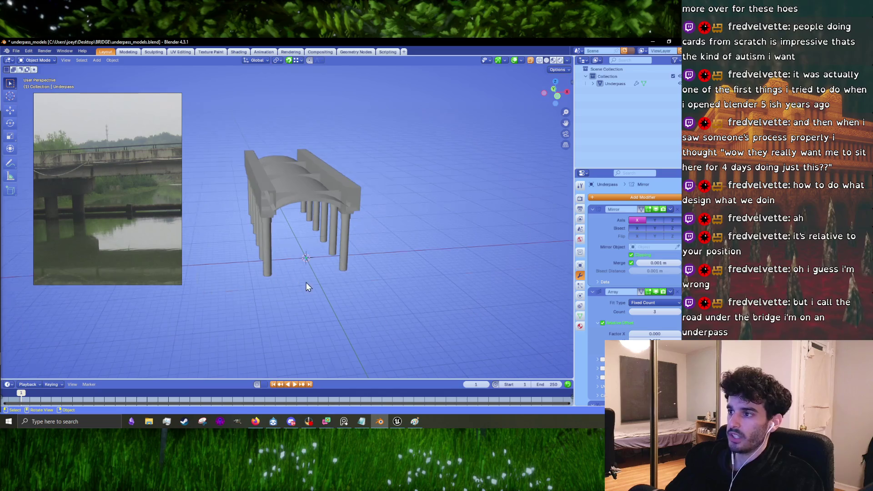
mouse_move(123, 207)
mouse_down()
mouse_move(193, 233)
mouse_move(254, 232)
mouse_up()
scroll(193, 233, up, 3)
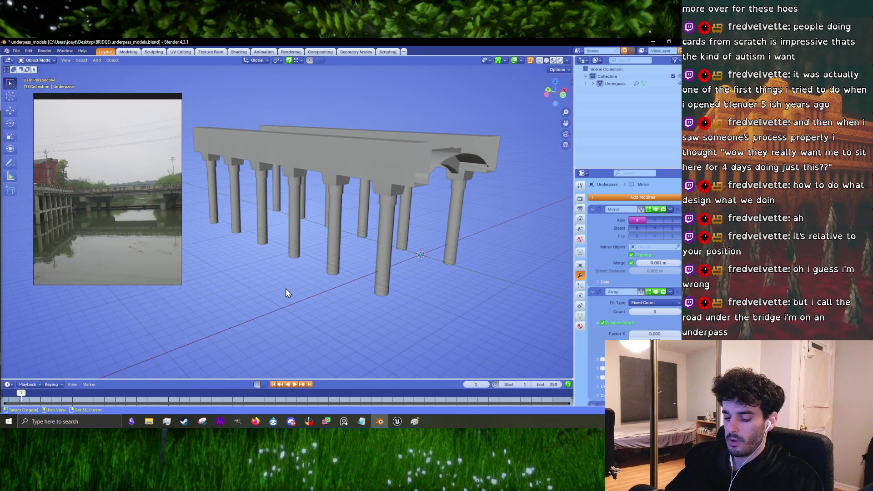
- Add a Mesh > Cylinder beside the pillars and orbit around it to inspect
key(shift+a)
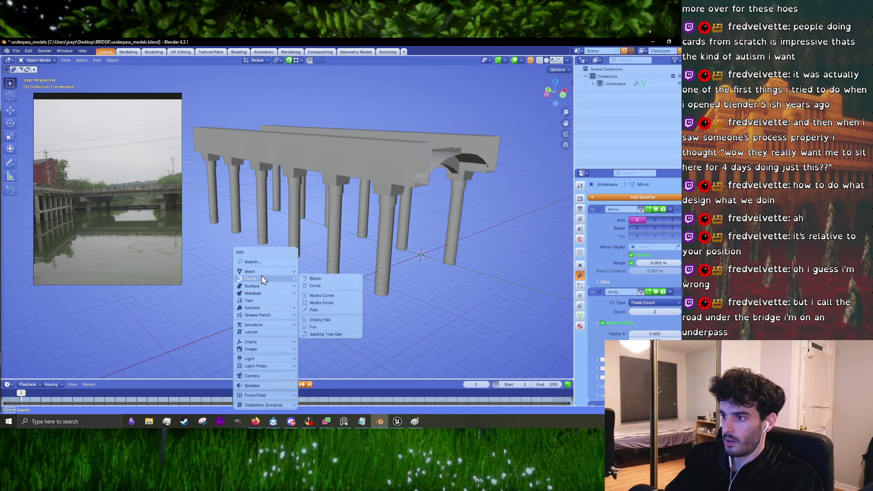
mouse_move(269, 294)
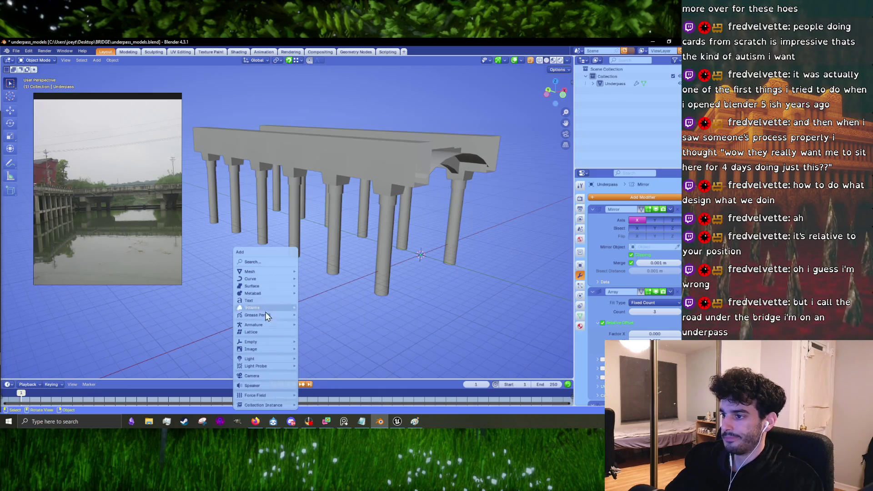
mouse_move(269, 271)
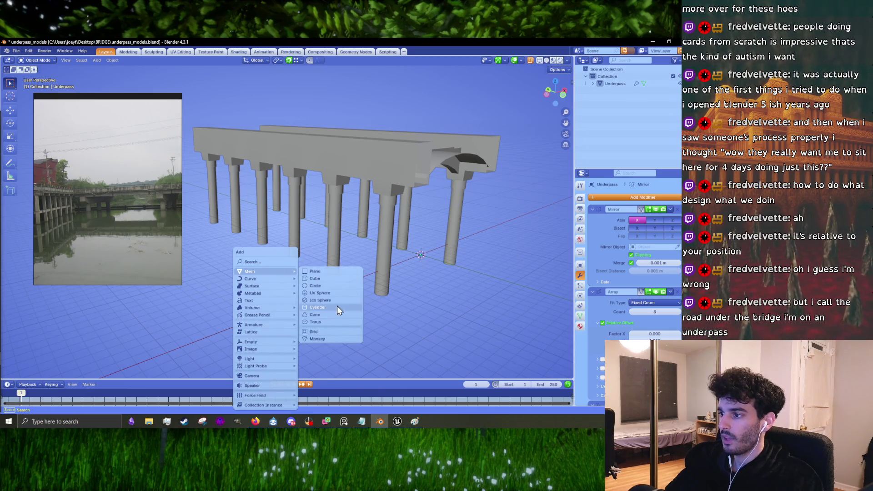
click(337, 306)
mouse_move(340, 276)
mouse_down()
mouse_move(475, 285)
mouse_move(315, 267)
mouse_move(323, 261)
mouse_move(334, 277)
mouse_up()
scroll(321, 276, down, 5)
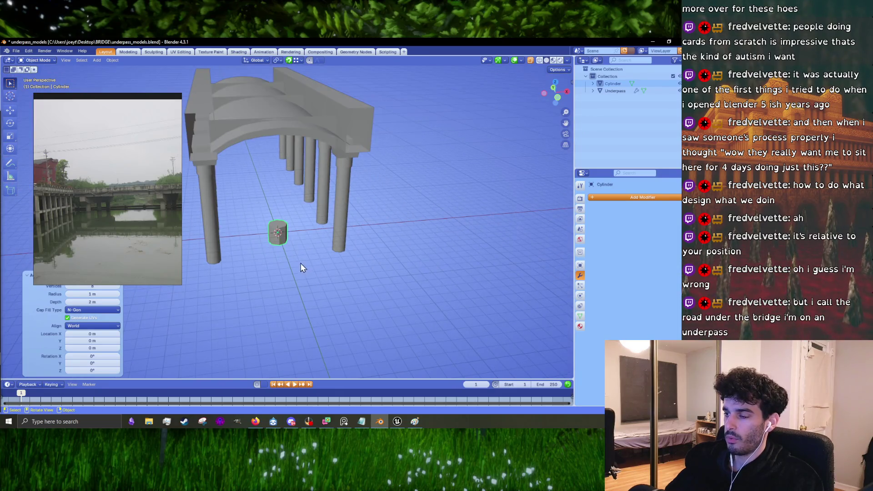
scroll(278, 233, up, 3)
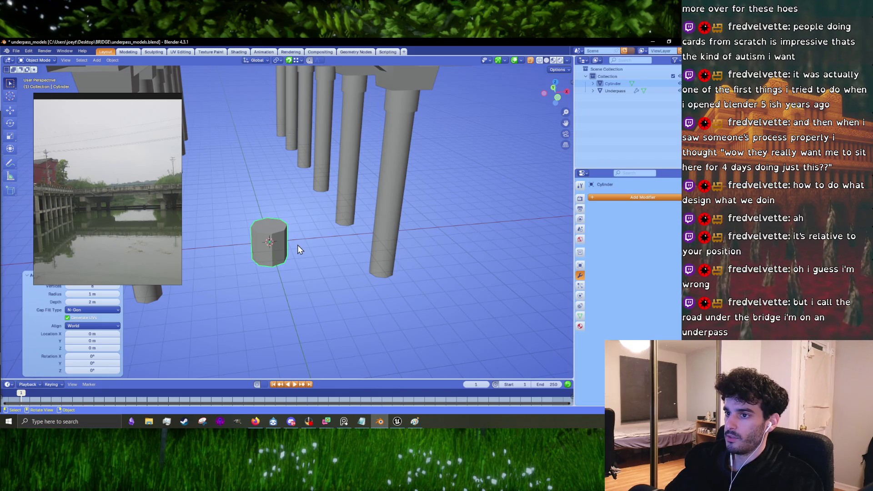
scroll(298, 246, down, 3)
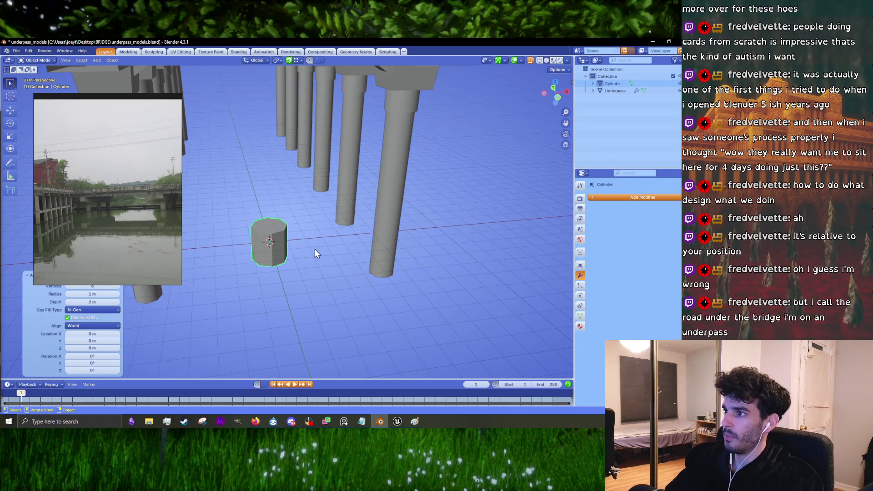
mouse_move(314, 249)
mouse_down()
mouse_move(322, 235)
mouse_move(281, 240)
mouse_up()
- Scale the cylinder mesh up to about 1.89 in Edit Mode
key(Tab)
scroll(281, 240, up, 5)
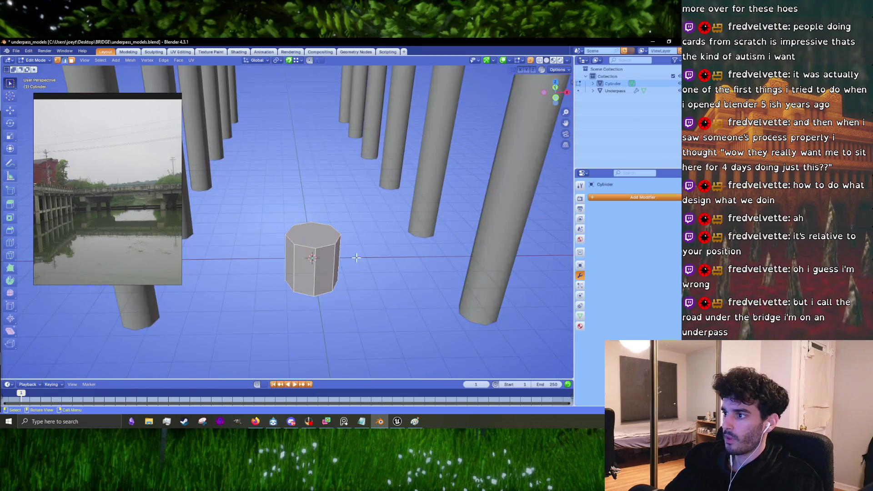
key(s)
click(406, 272)
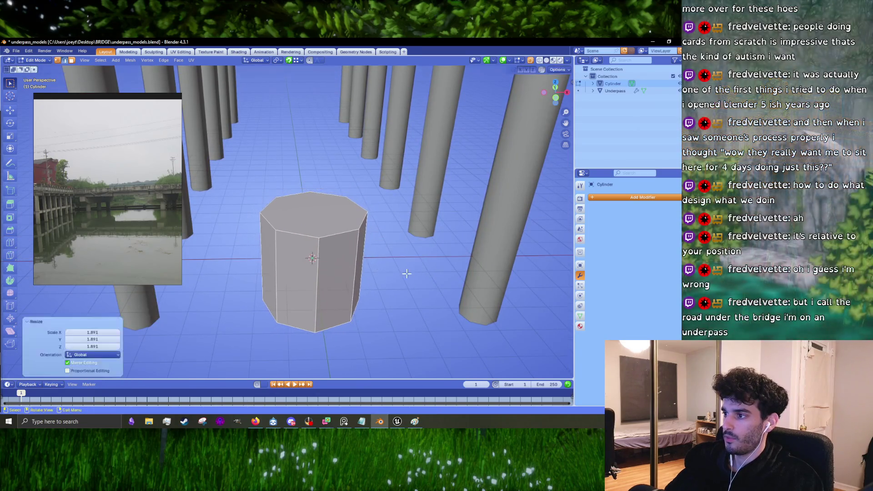
key(Tab)
- Apply Shade Auto Smooth to the cylinder and set the smoothing angle to 70°
right_click(353, 275)
key(Tab)
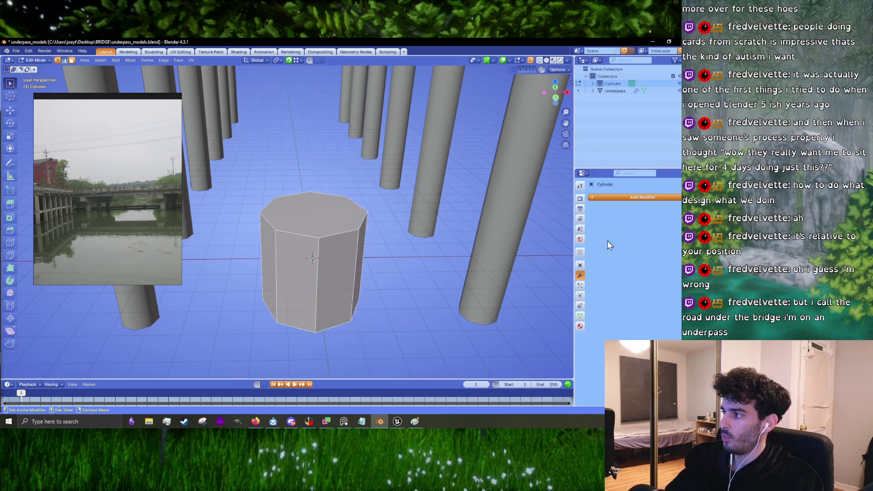
click(611, 197)
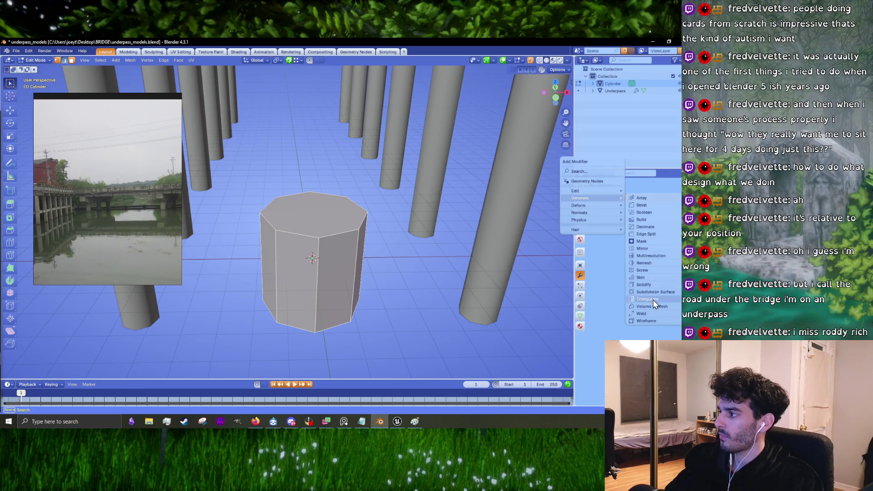
right_click(337, 272)
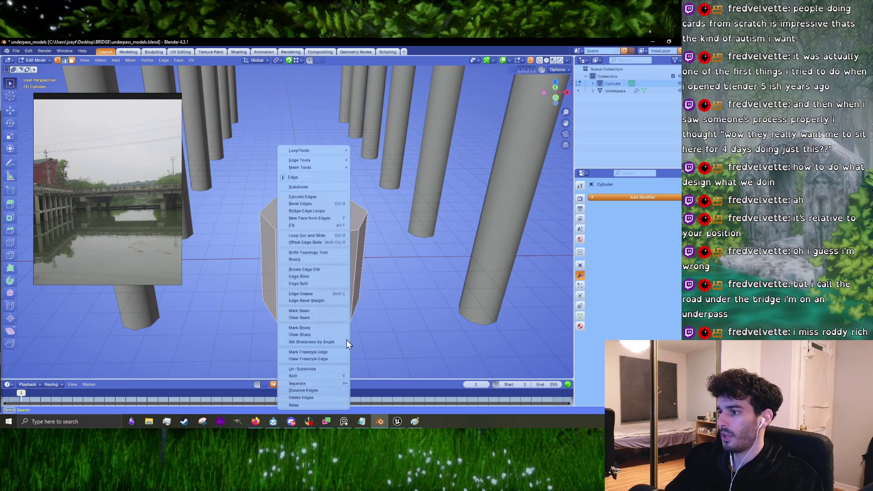
key(Tab)
right_click(336, 263)
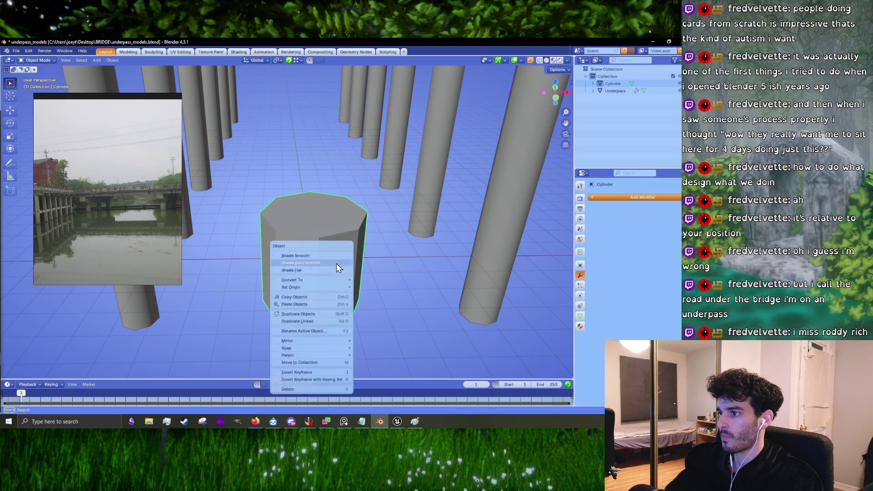
click(318, 262)
click(660, 219)
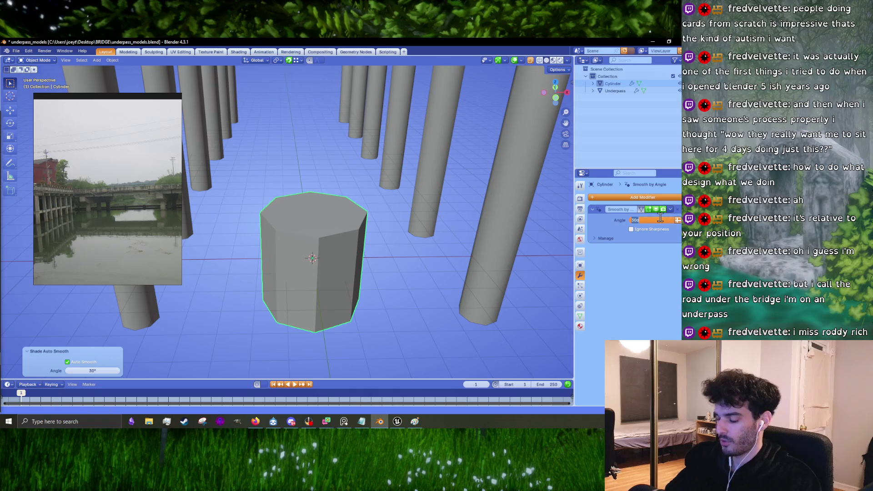
text(70)
key(Return)
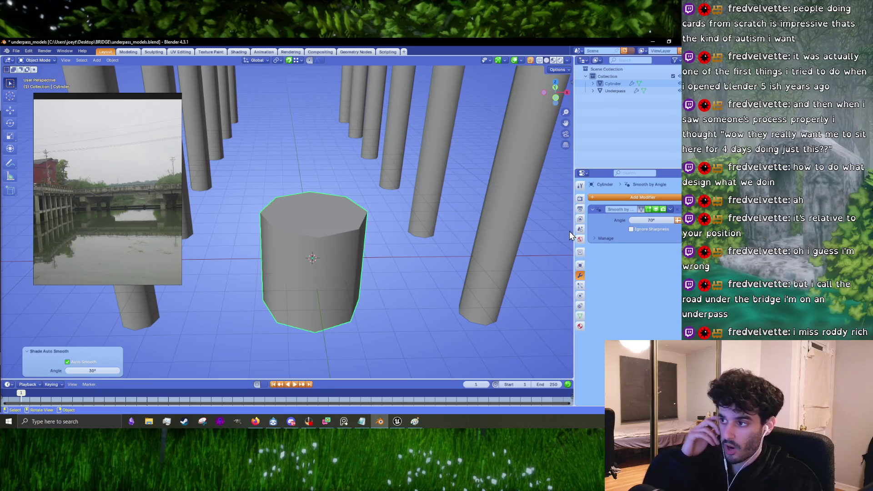
- Select the cylinder's top face in Edit Mode, then cancel an attempted extrusion
key(Tab)
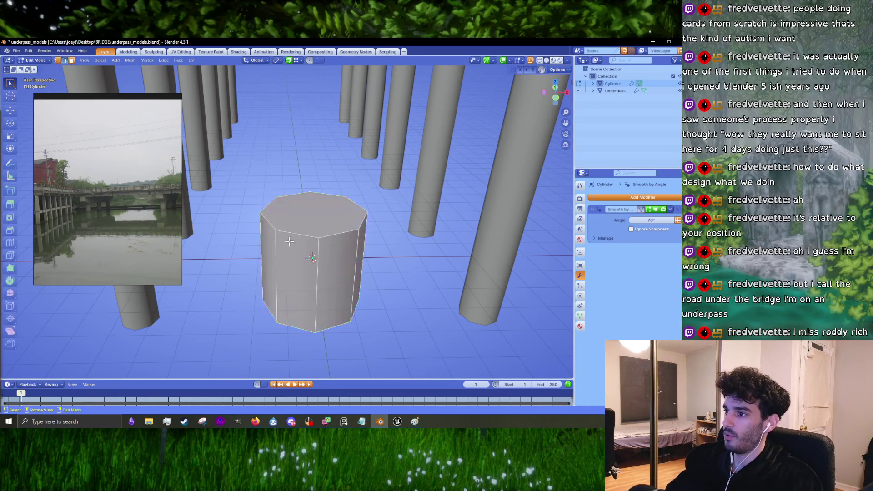
key(alt+a)
click(315, 216)
scroll(315, 216, down, 4)
scroll(318, 223, up, 6)
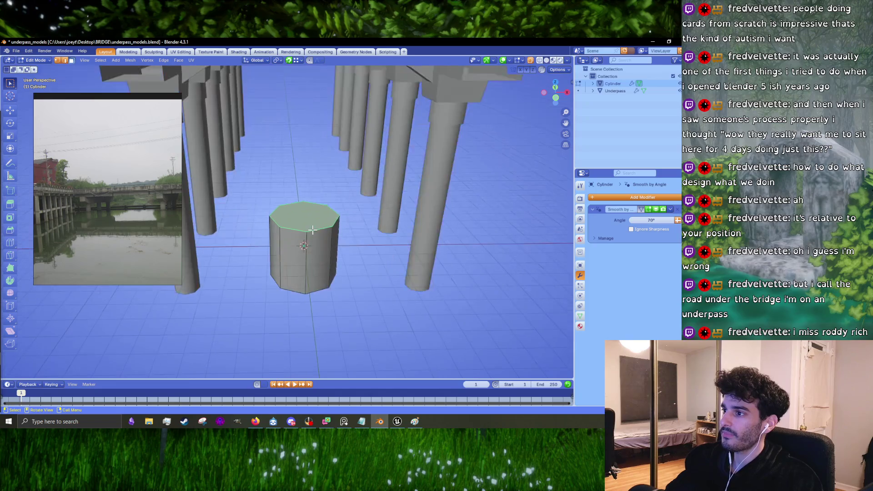
key(e)
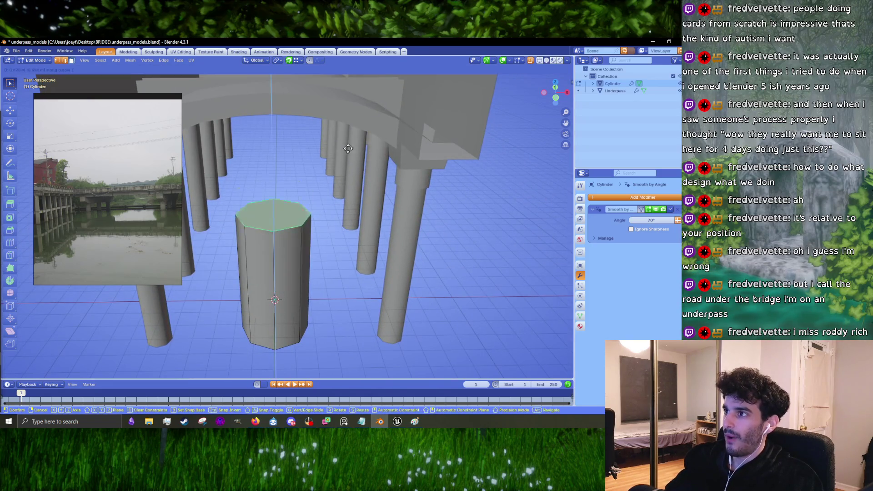
right_click(357, 112)
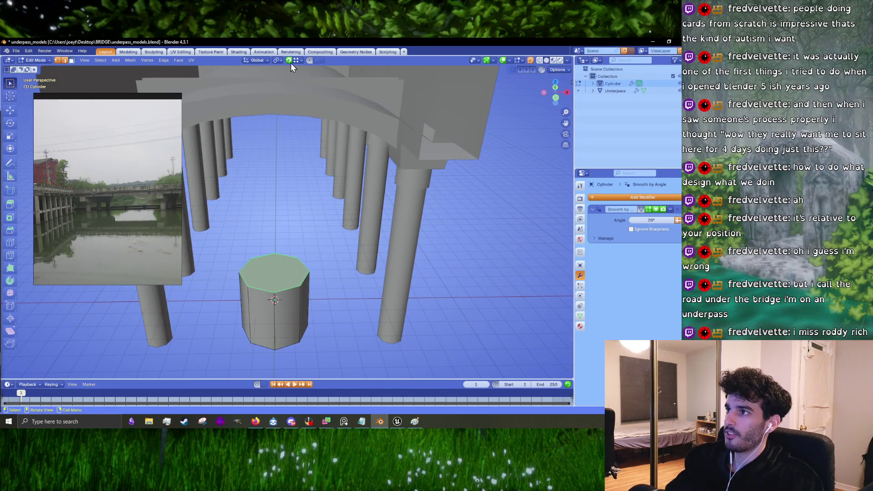
- Scale the cylinder mesh down to 0.836, then readjust it to 0.864
scroll(288, 69, down, 5)
mouse_move(288, 69)
mouse_down()
mouse_move(302, 166)
mouse_move(391, 259)
mouse_up()
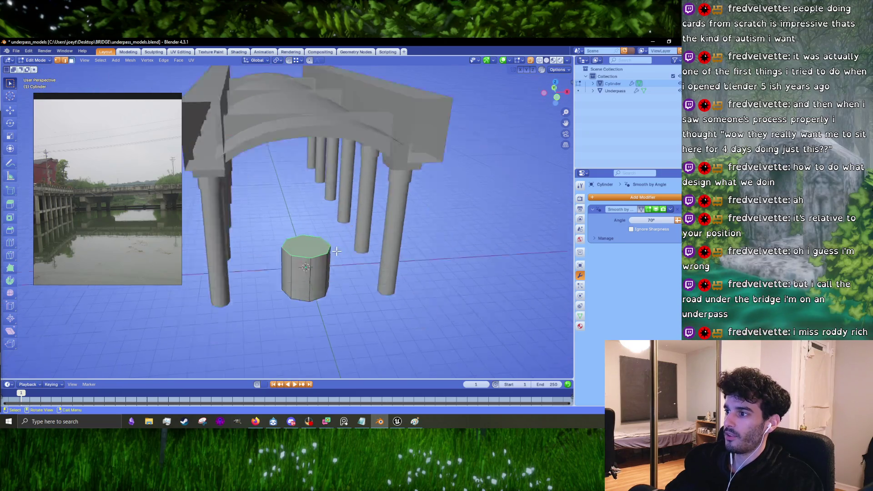
scroll(409, 282, up, 3)
key(s)
click(415, 305)
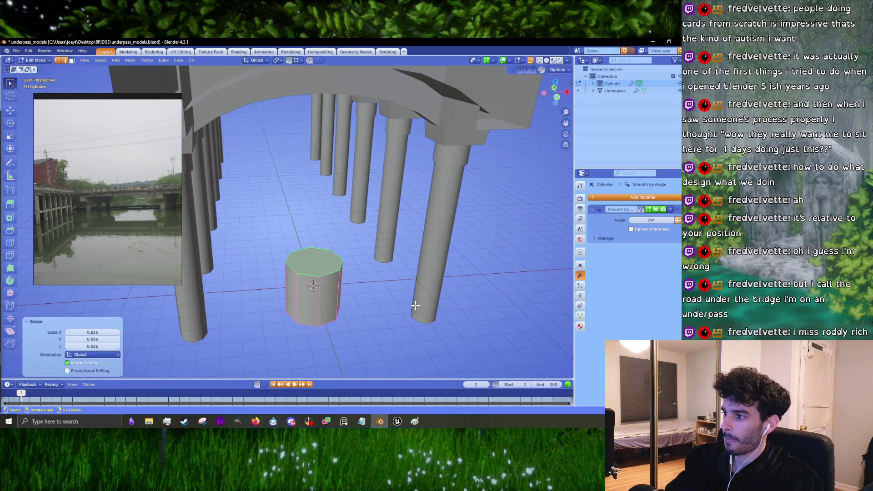
scroll(384, 298, up, 3)
scroll(247, 224, down, 4)
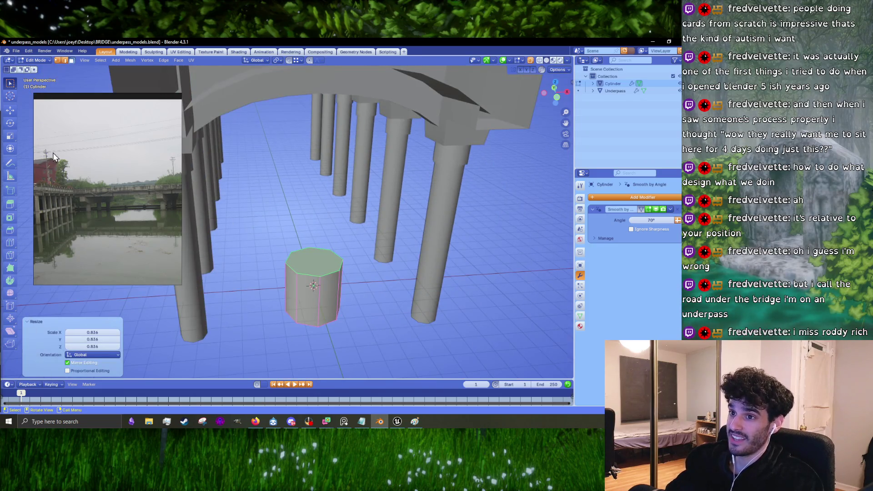
scroll(53, 152, down, 2)
scroll(414, 309, up, 3)
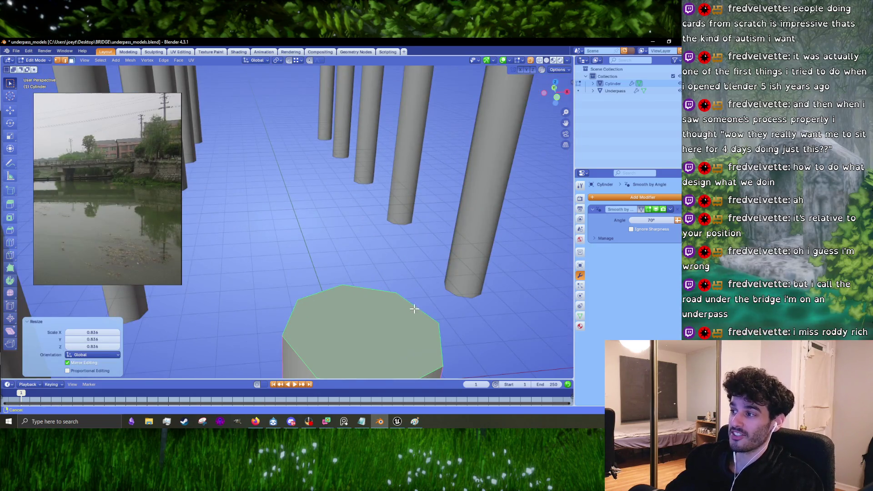
scroll(414, 309, down, 3)
key(s)
click(410, 275)
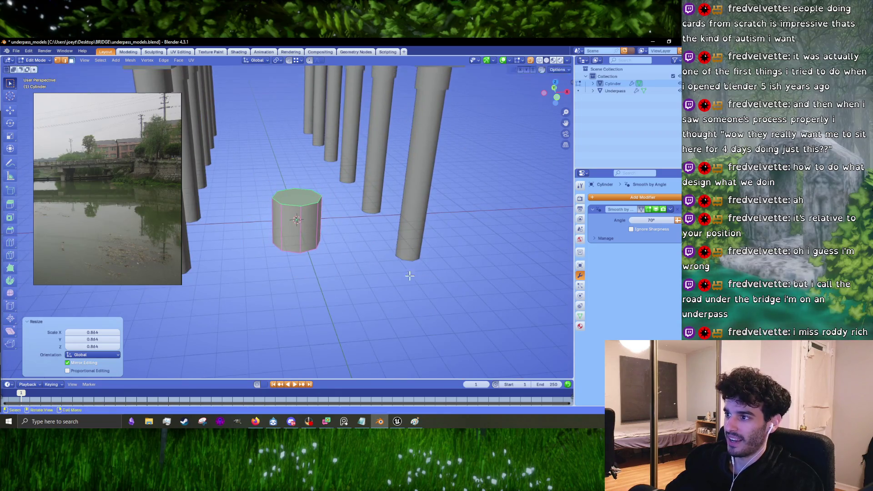
scroll(410, 275, down, 3)
mouse_move(409, 275)
mouse_down()
mouse_move(275, 232)
mouse_move(403, 264)
mouse_up()
scroll(286, 236, up, 5)
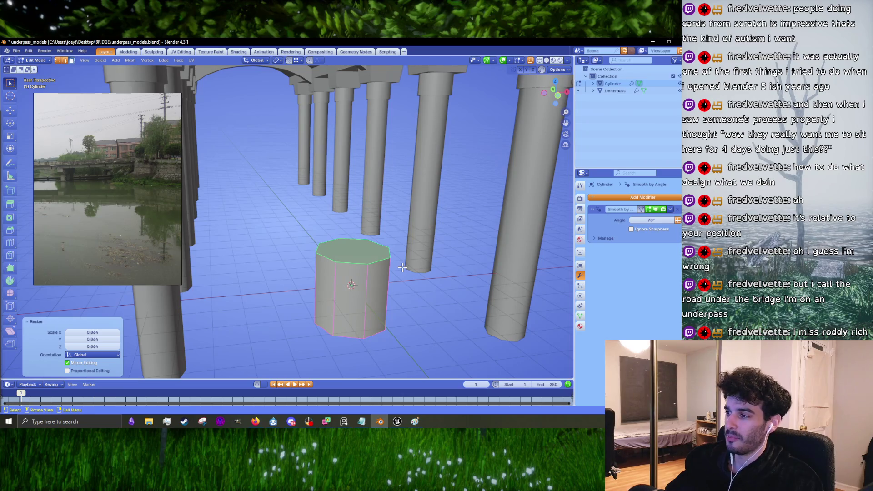
- Stretch the cylinder to 1.469 along Z and raise it about 0.66 m
key(s)
key(z)
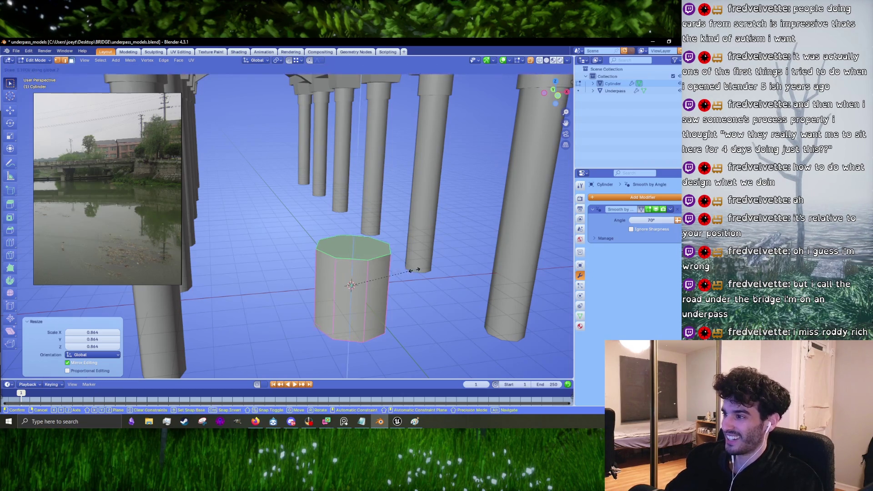
click(419, 274)
key(g)
key(z)
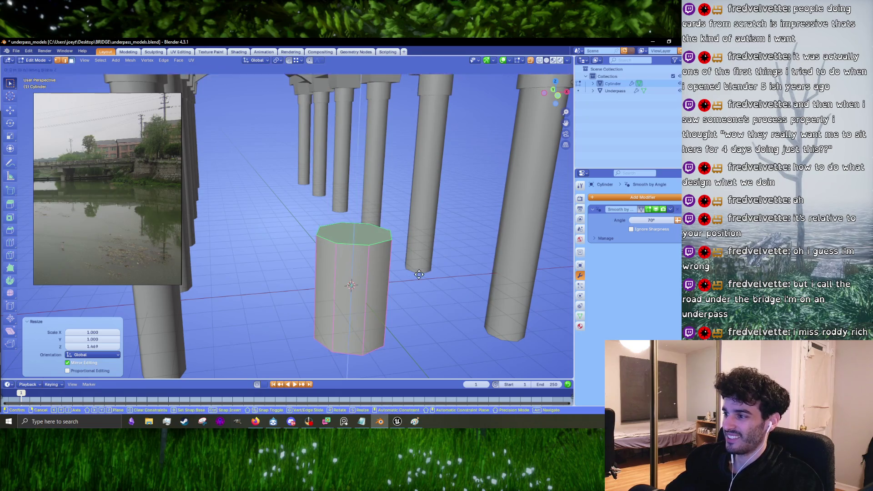
click(420, 265)
- Enlarge the cylinder uniformly to 1.175 and return to Object Mode
key(s)
click(448, 260)
scroll(448, 260, down, 3)
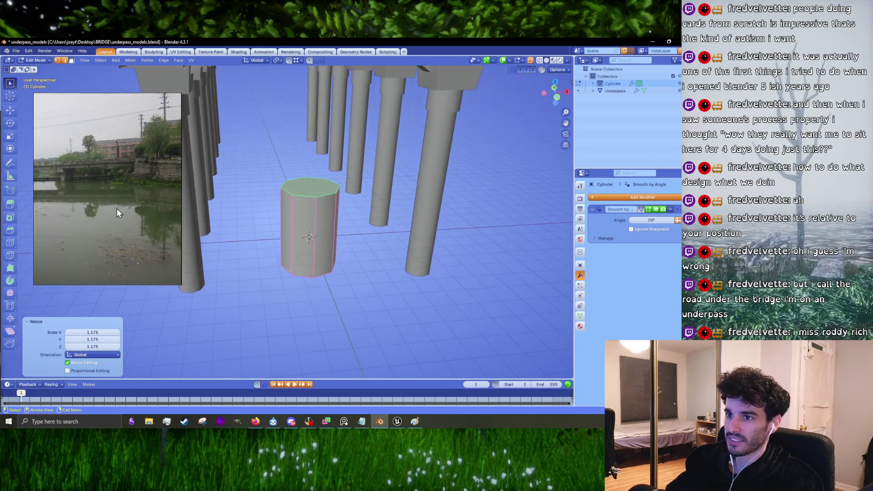
scroll(81, 167, down, 3)
scroll(61, 174, up, 3)
scroll(88, 183, up, 2)
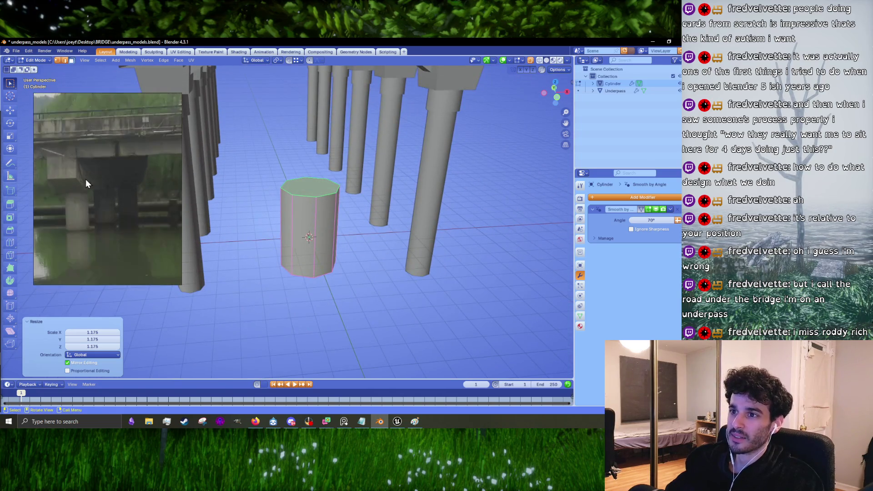
drag(327, 195, 313, 212)
key(Tab)
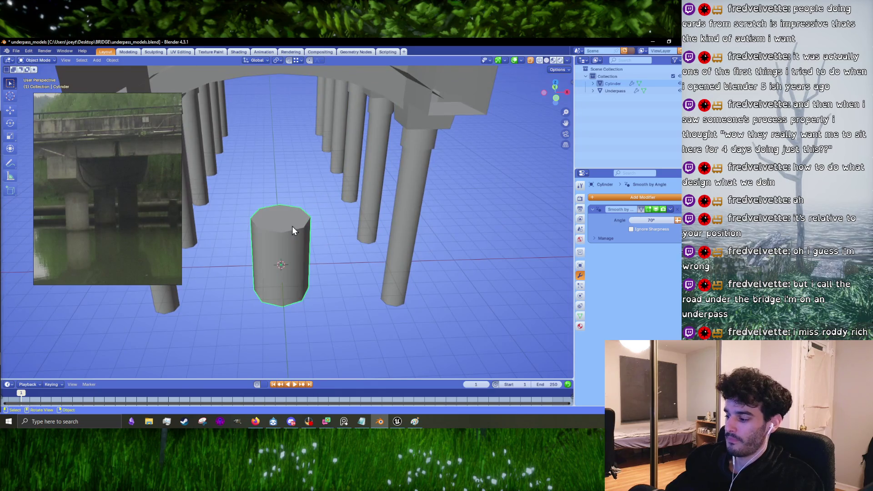
- Raise the cylinder's top face slightly along Z in Edit Mode
key(Tab)
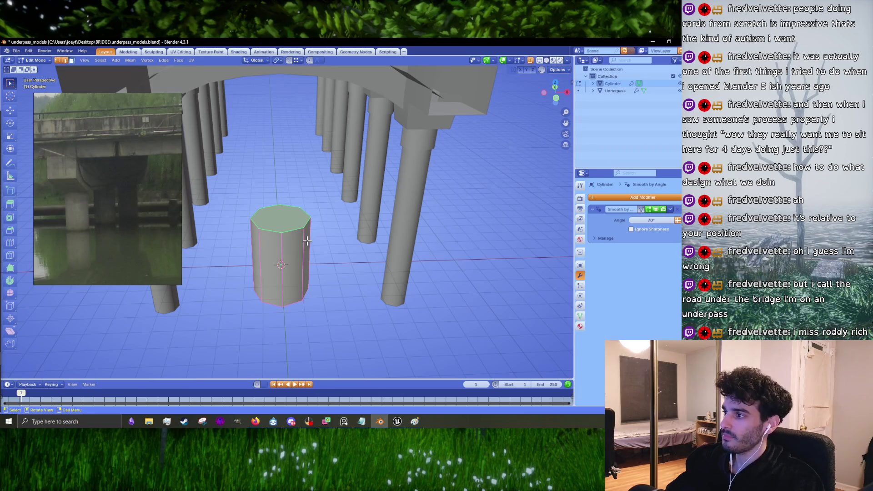
drag(288, 247, 324, 244)
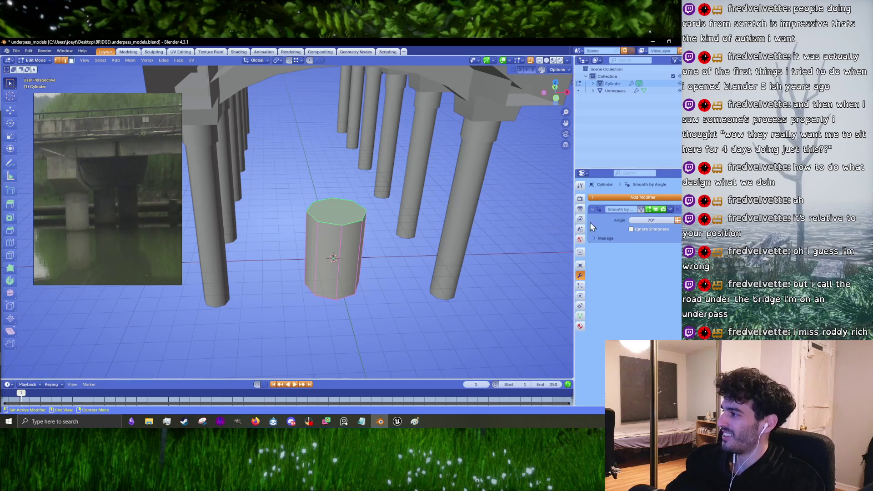
drag(378, 229, 394, 215)
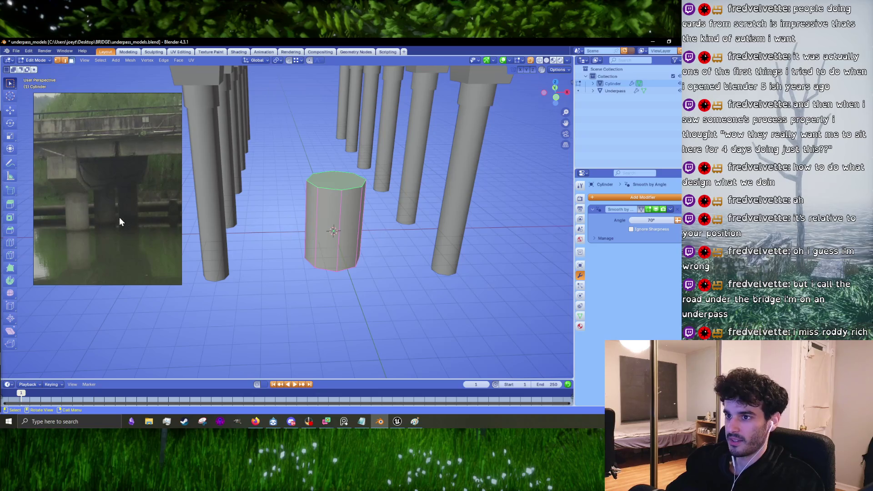
scroll(217, 209, down, 5)
drag(217, 208, 254, 227)
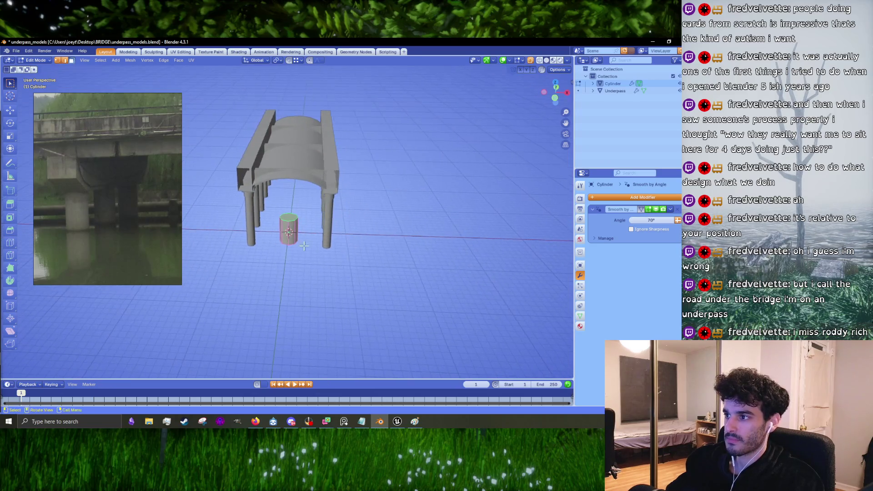
scroll(305, 245, up, 5)
drag(305, 245, 323, 213)
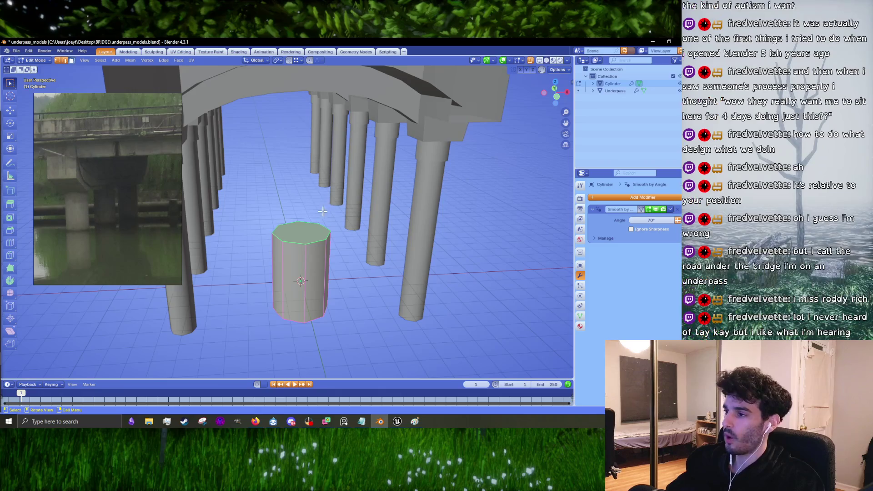
key(g)
key(z)
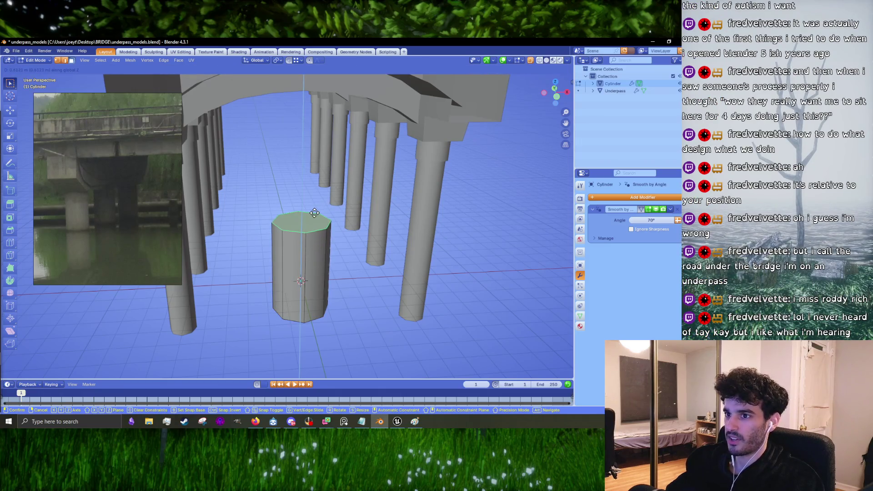
click(313, 221)
- Duplicate the cylinder along X toward the right pillar, then undo the copy
scroll(314, 224, down, 4)
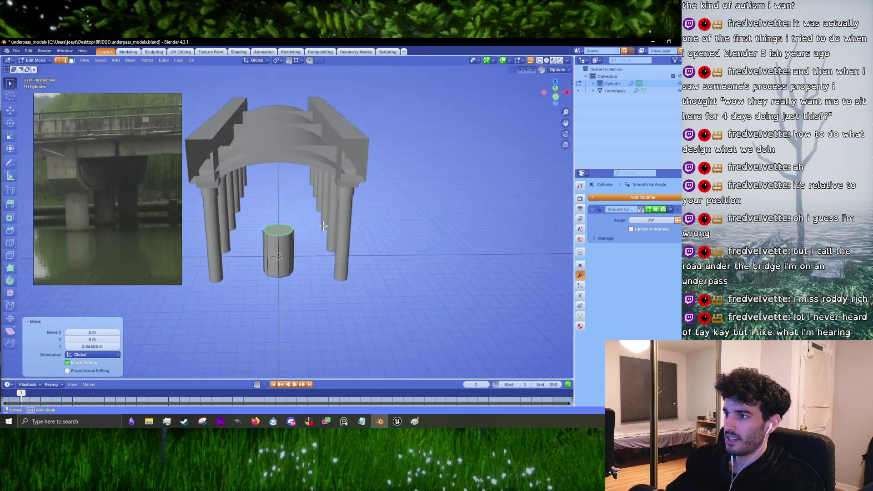
scroll(316, 225, up, 3)
drag(316, 225, 368, 255)
scroll(316, 225, up, 5)
key(shift+d)
key(x)
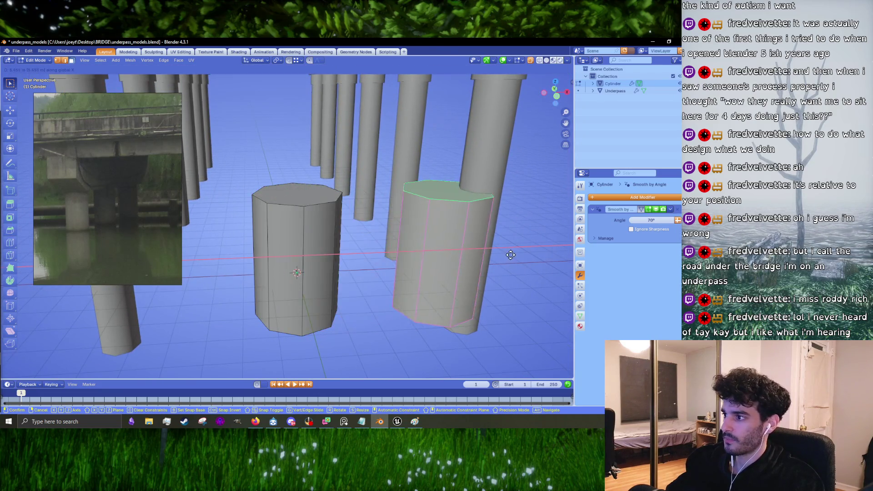
click(546, 264)
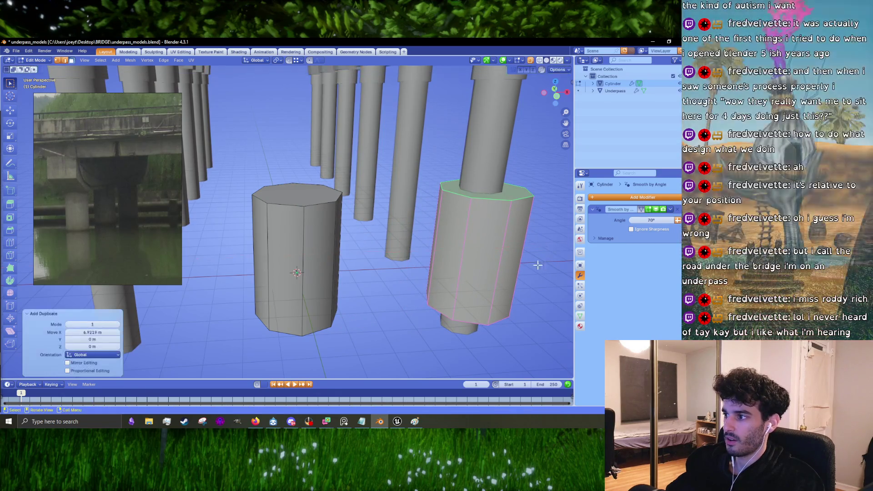
scroll(389, 235, down, 8)
mouse_move(390, 236)
mouse_down()
mouse_move(414, 227)
mouse_move(397, 234)
mouse_up()
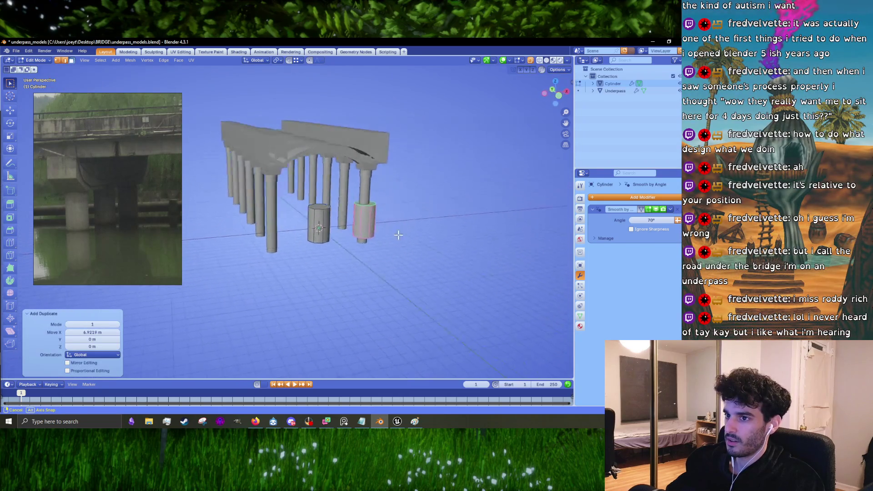
scroll(334, 231, up, 6)
key(ctrl+z)
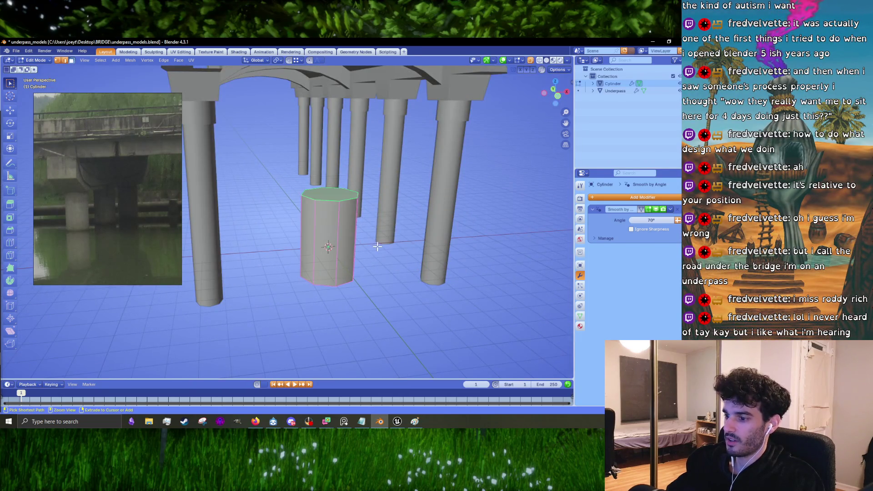
- Shrink the cylinder to 0.916 and lower it slightly along Z
key(g)
key(Escape)
key(s)
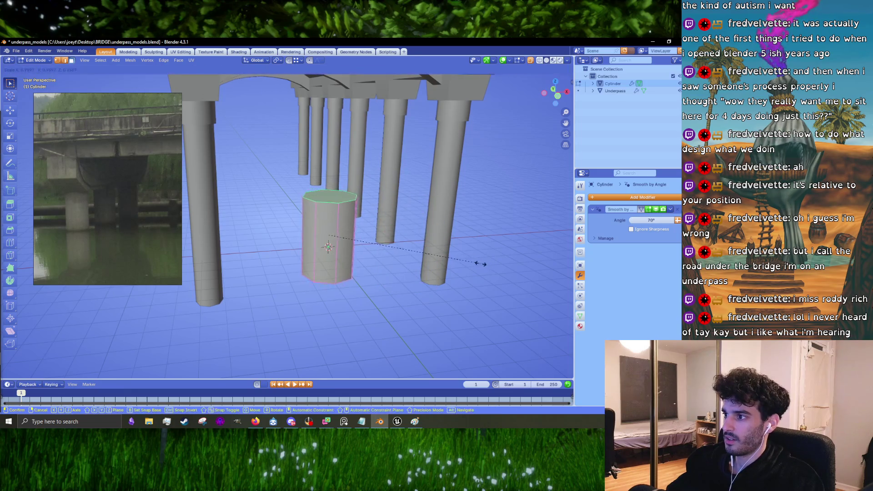
click(444, 257)
key(g)
key(z)
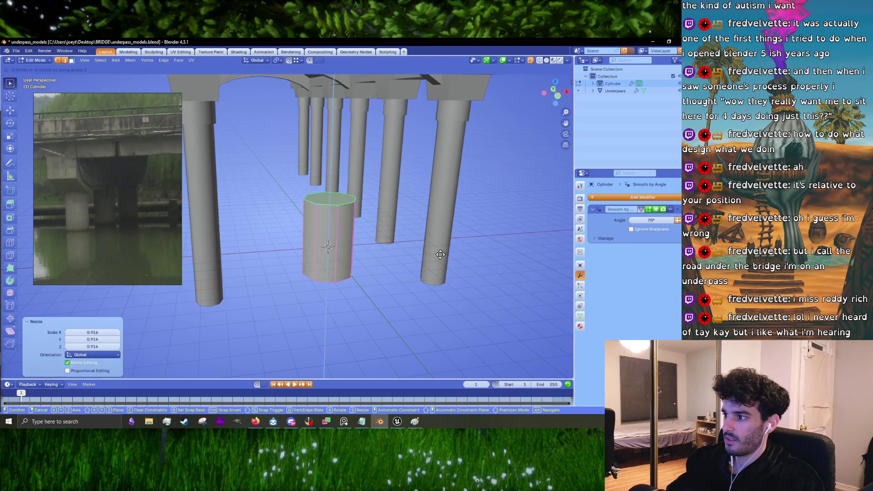
click(440, 254)
- Duplicate the resized cylinder and move the copy 6.66 m along X to the right pillar's base
key(shift+d)
key(x)
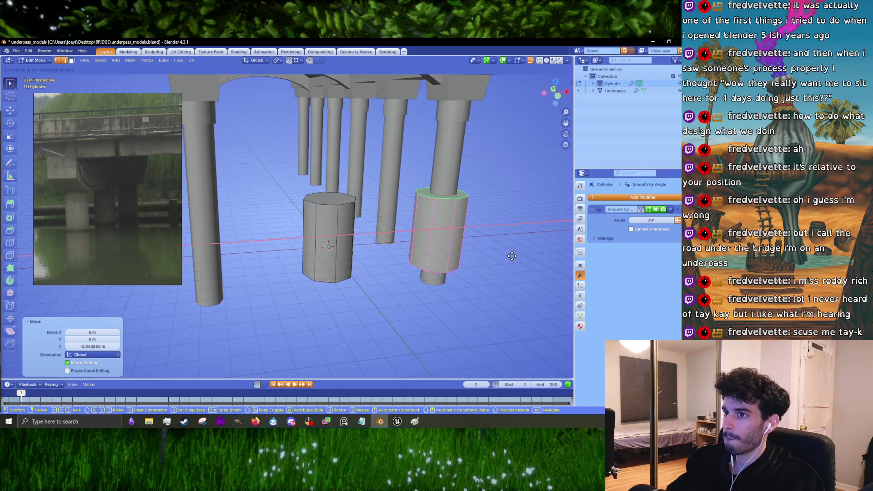
click(512, 256)
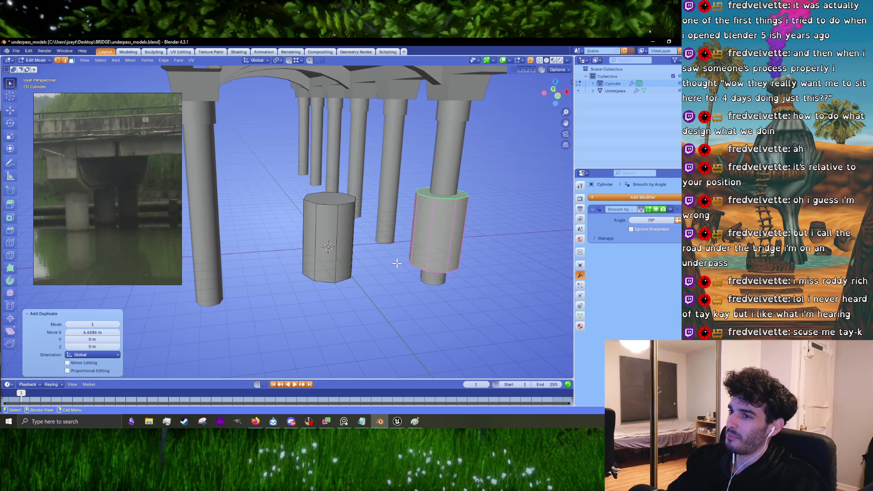
scroll(299, 286, up, 5)
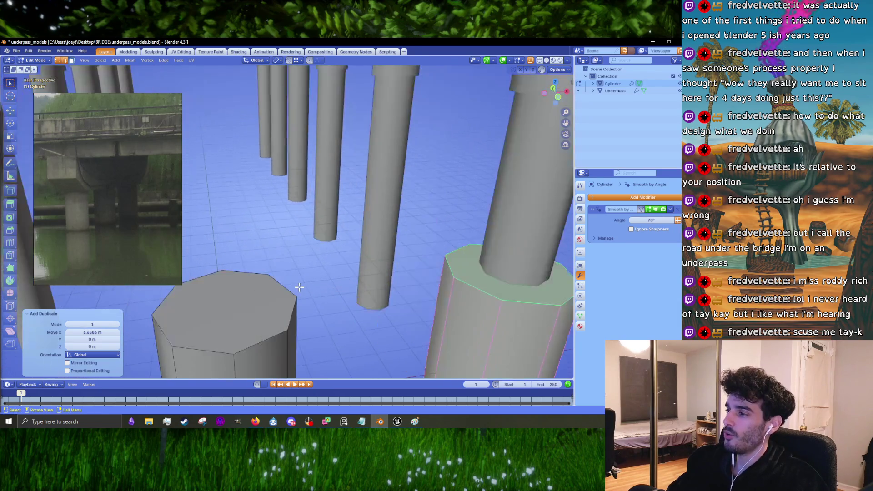
scroll(353, 301, down, 5)
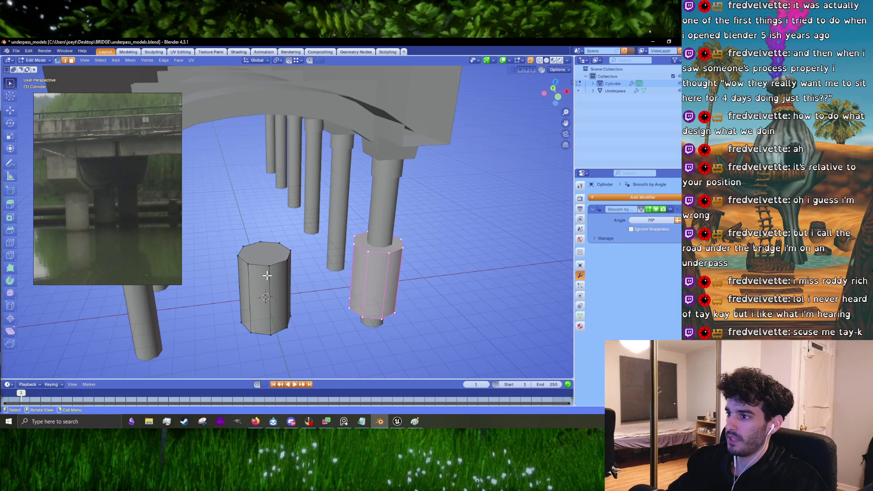
scroll(268, 275, up, 5)
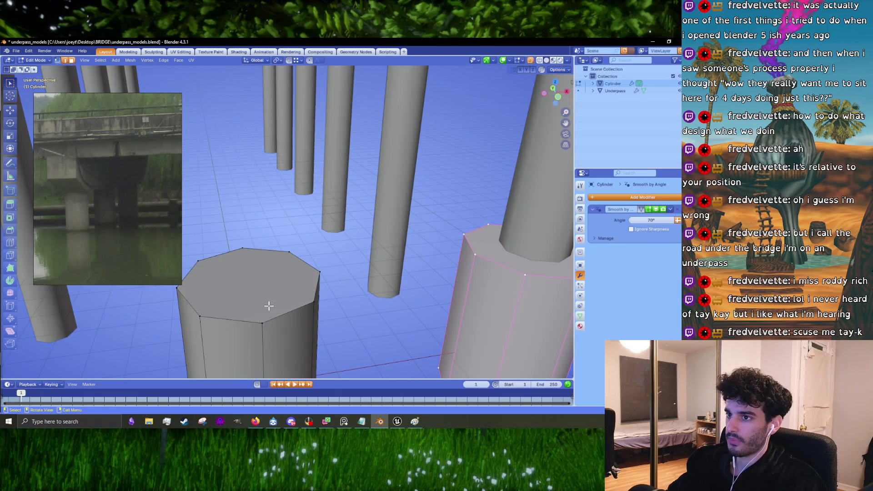
- Knife-cut across the octagon's top face starting from its lower vertex
key(k)
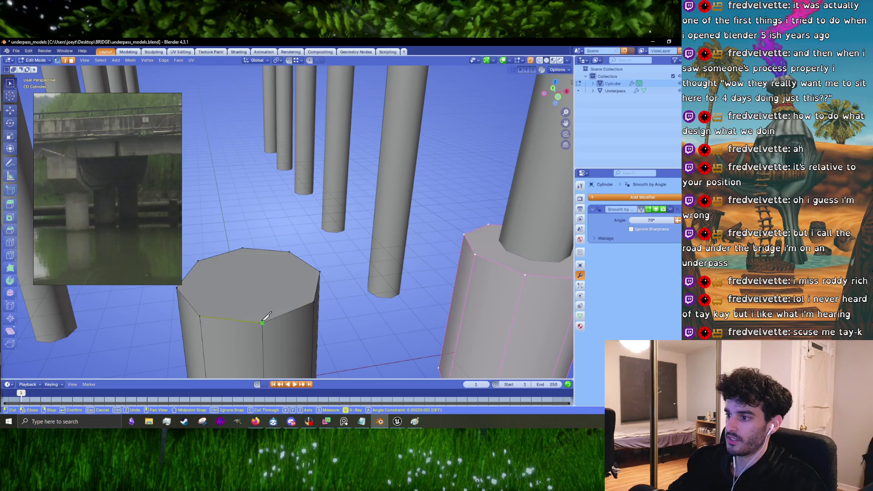
click(262, 322)
scroll(249, 246, down, 5)
drag(249, 245, 301, 304)
drag(308, 320, 352, 170)
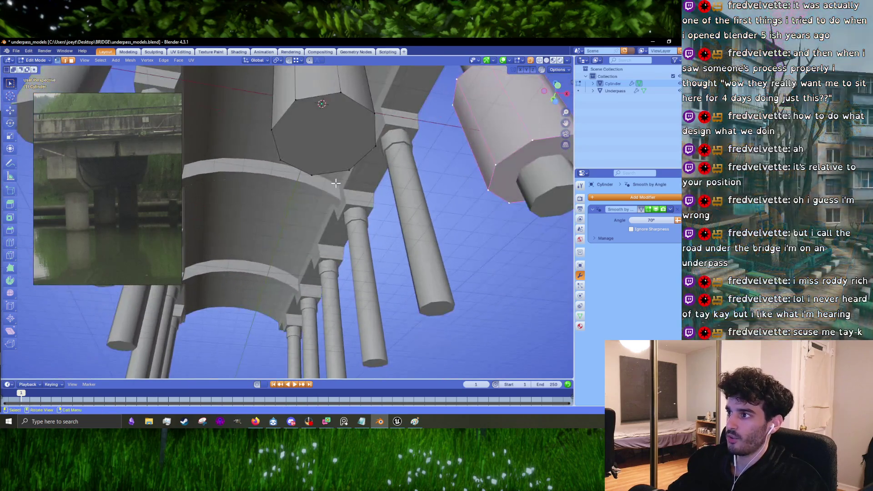
key(k)
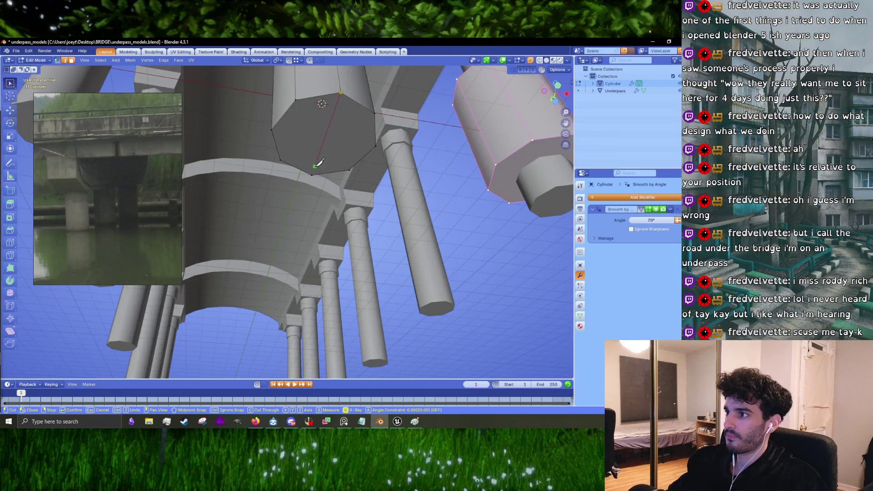
mouse_move(308, 177)
mouse_down()
mouse_move(308, 236)
mouse_move(321, 256)
mouse_move(336, 235)
mouse_up()
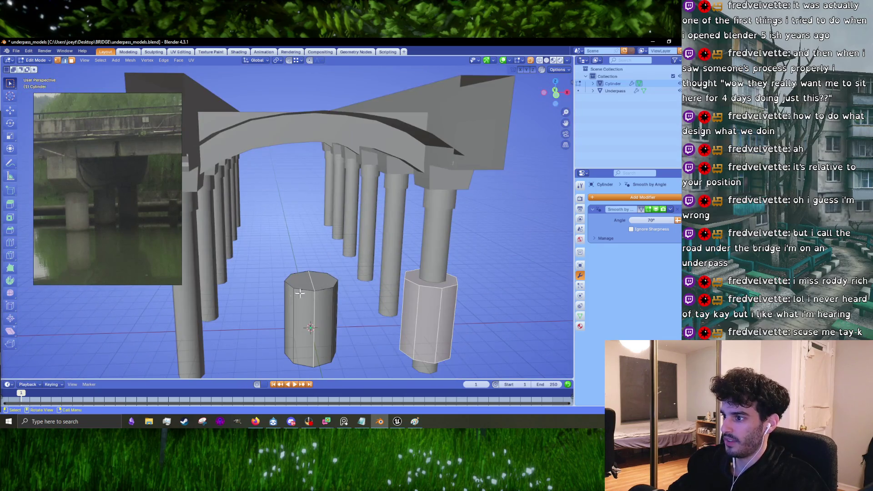
drag(300, 292, 319, 296)
- Select the vertices of one half of the left cylinder in vertex select mode for removal
click(359, 296)
key(1)
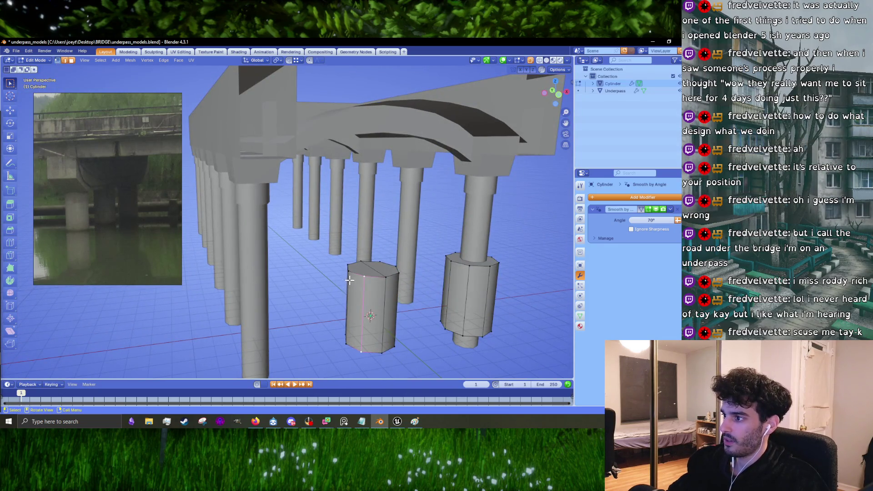
click(348, 271)
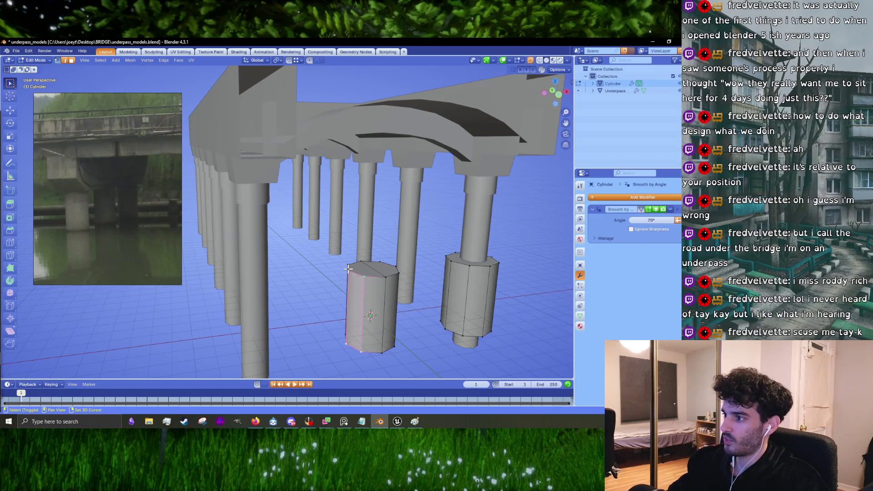
mouse_move(361, 289)
mouse_down()
mouse_move(360, 282)
mouse_move(385, 280)
mouse_move(453, 282)
mouse_move(440, 264)
mouse_move(428, 269)
mouse_move(366, 224)
mouse_up()
shift+click(360, 278)
shift+click(450, 277)
right_click(450, 277)
key(Escape)
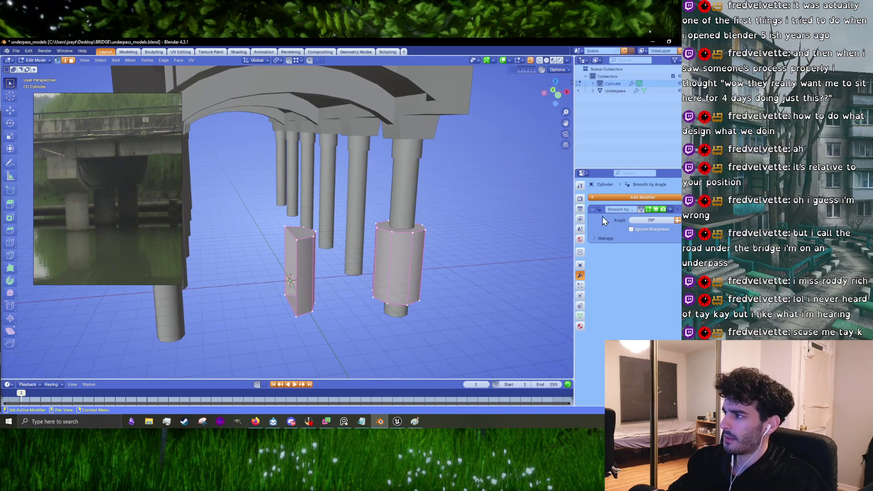
- Add a Mirror modifier to the cylinder
click(619, 197)
mouse_move(618, 198)
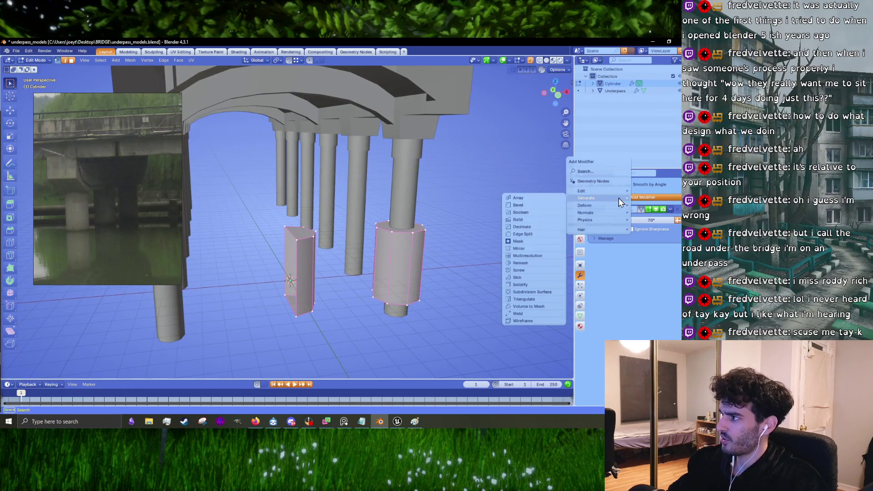
click(534, 249)
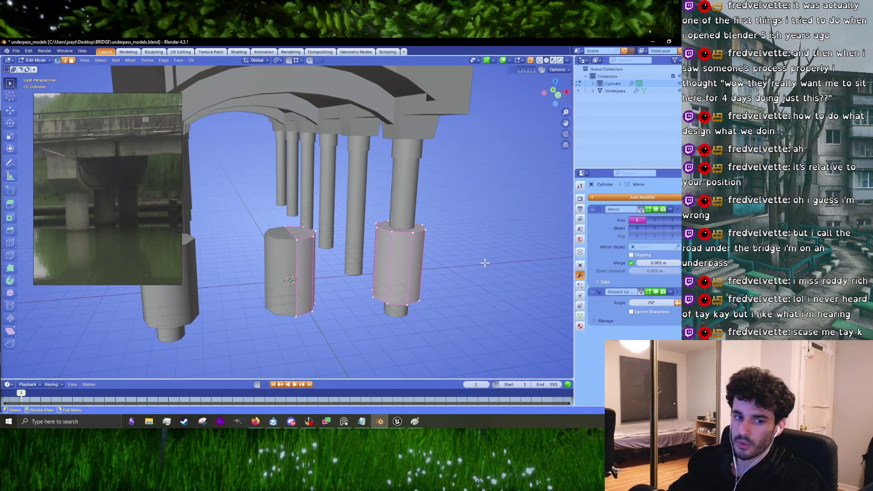
- Select the left cylinder's top ring and raise it about 1.09 m along Z
drag(422, 255, 431, 248)
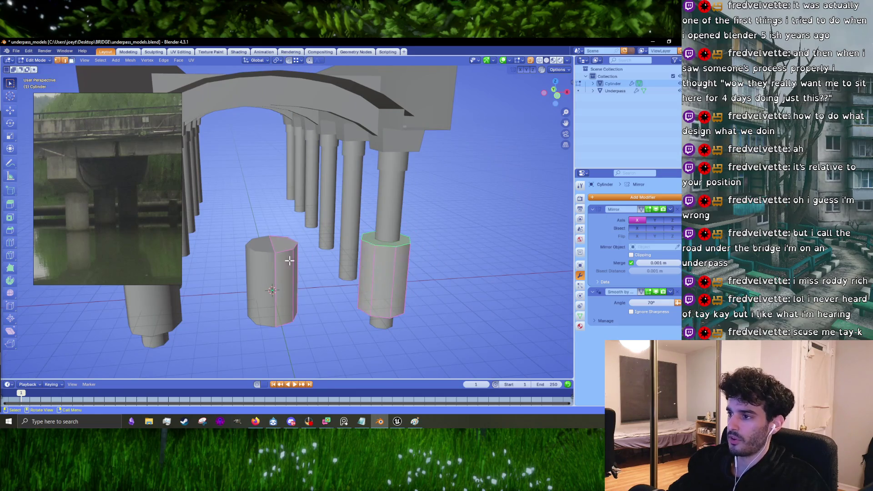
click(286, 246)
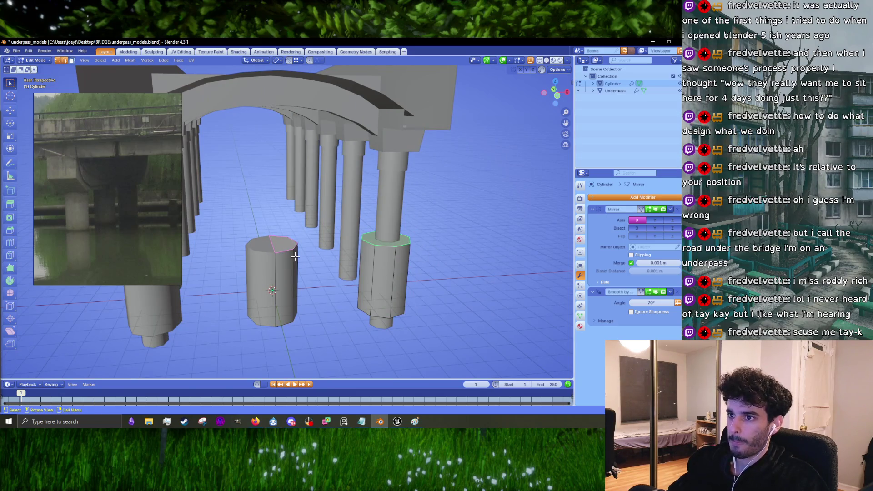
mouse_move(334, 264)
mouse_down()
mouse_move(350, 262)
mouse_move(336, 259)
mouse_up()
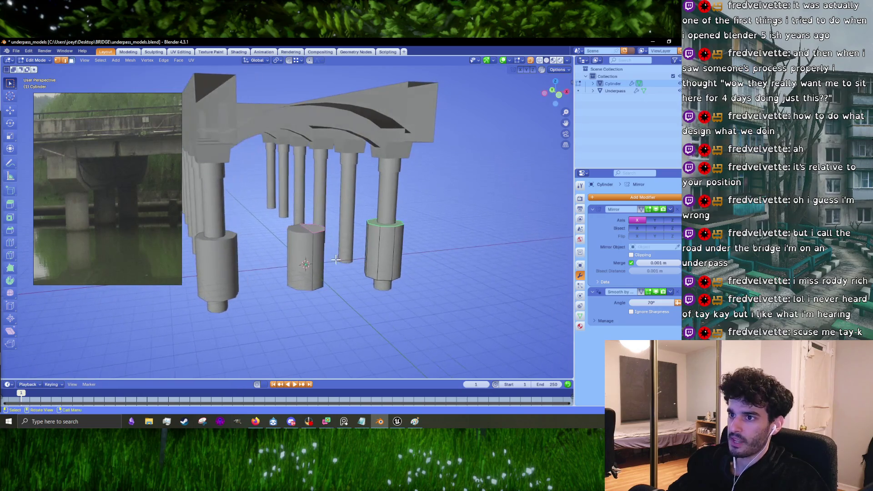
scroll(335, 260, down, 2)
scroll(341, 268, up, 6)
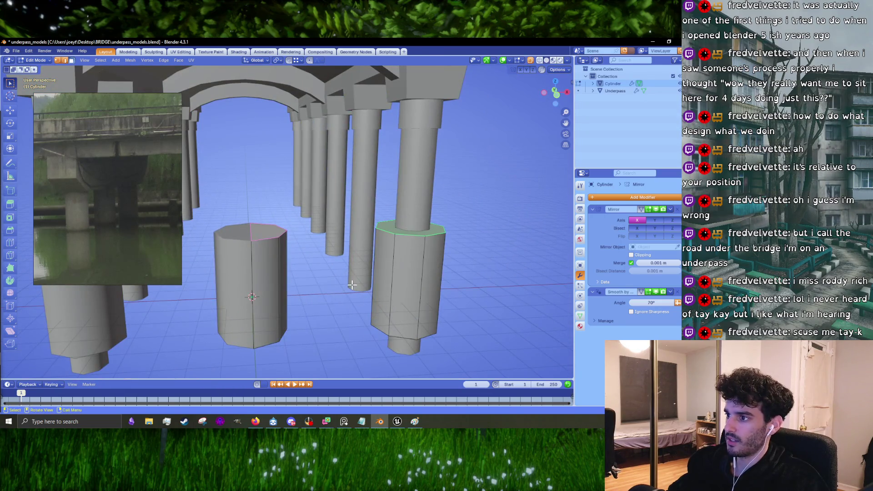
key(g)
key(z)
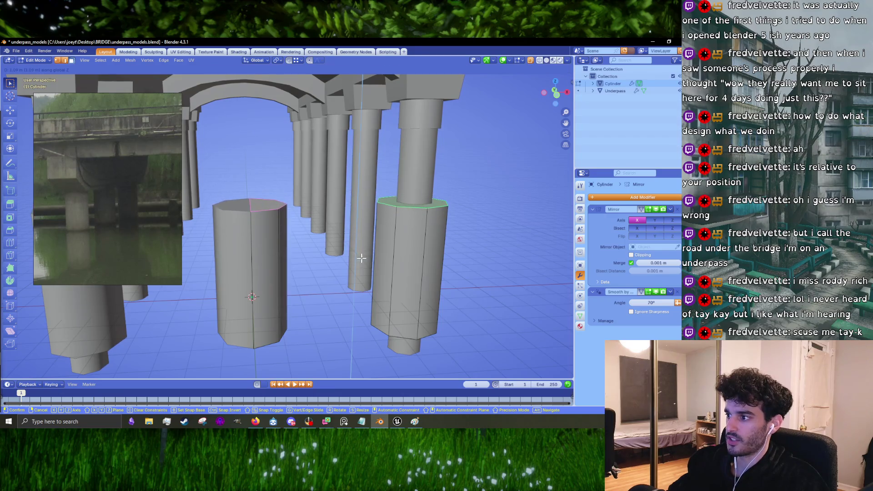
click(362, 259)
scroll(359, 273, down, 3)
- In X-ray front view, lower the two front pillars' bottom rings about 1.18 m
click(531, 60)
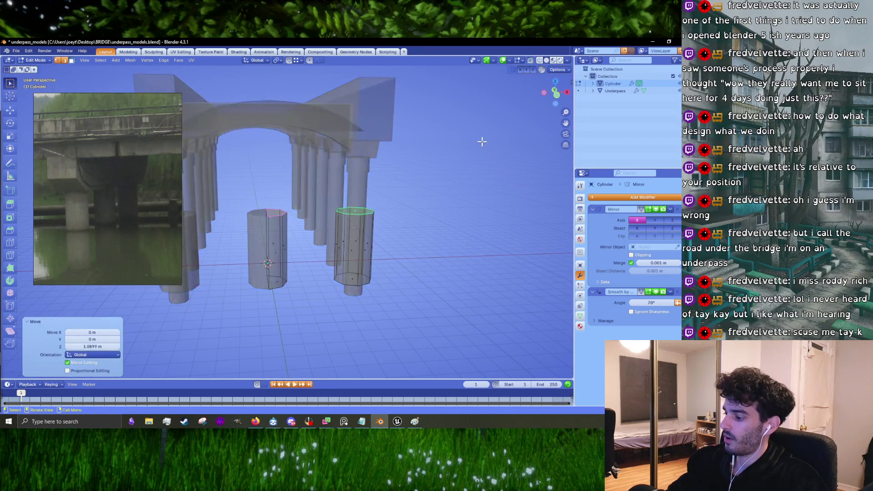
key(KP_1)
drag(236, 214, 396, 254)
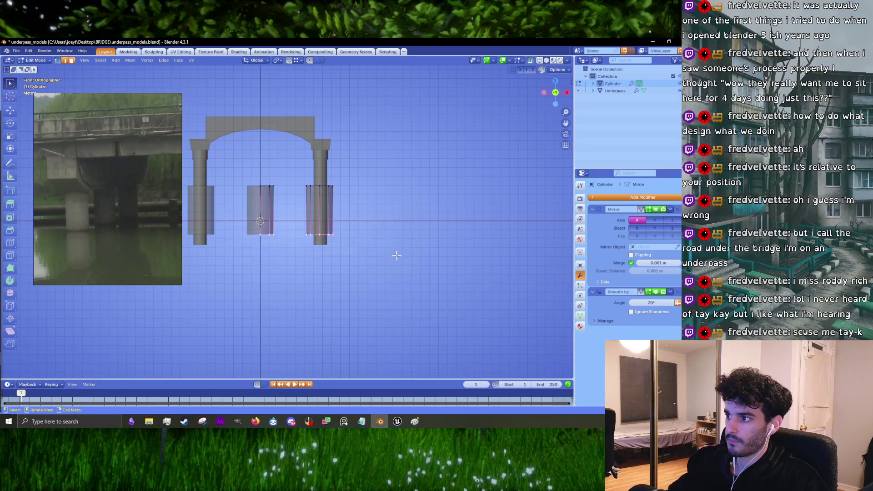
scroll(327, 259, up, 4)
key(g)
key(z)
click(330, 284)
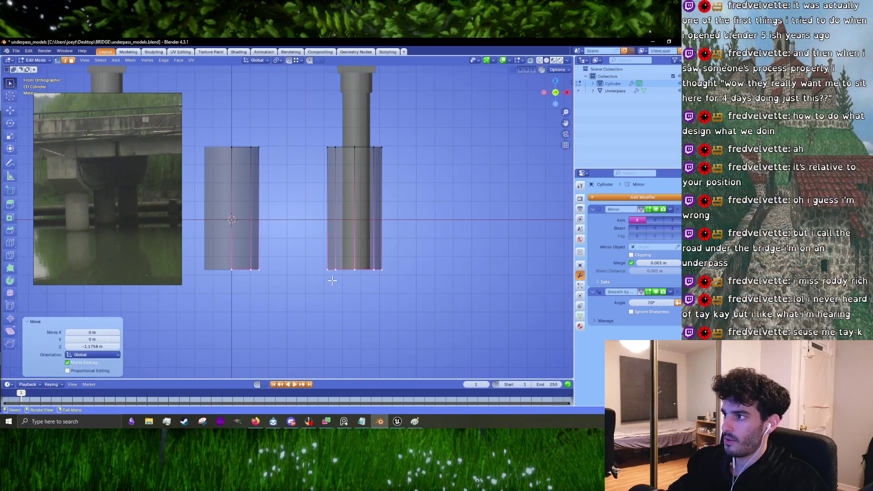
mouse_move(330, 285)
mouse_down()
mouse_move(340, 243)
mouse_move(335, 210)
mouse_up()
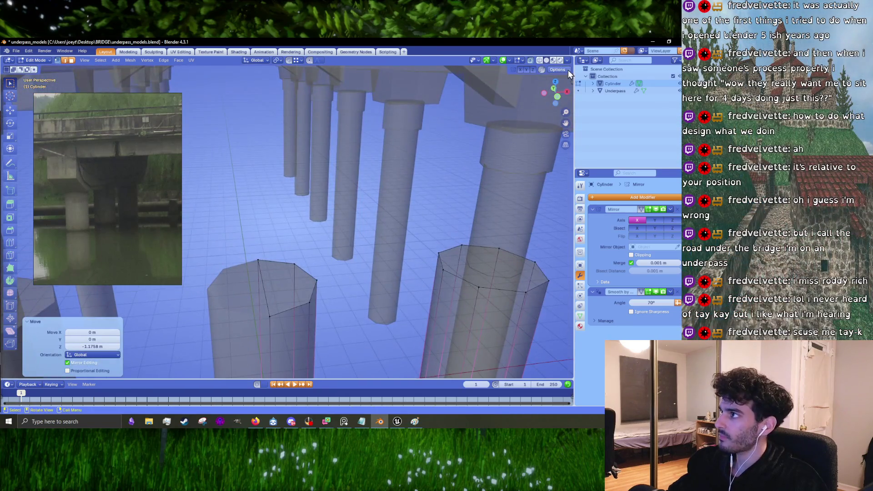
click(539, 61)
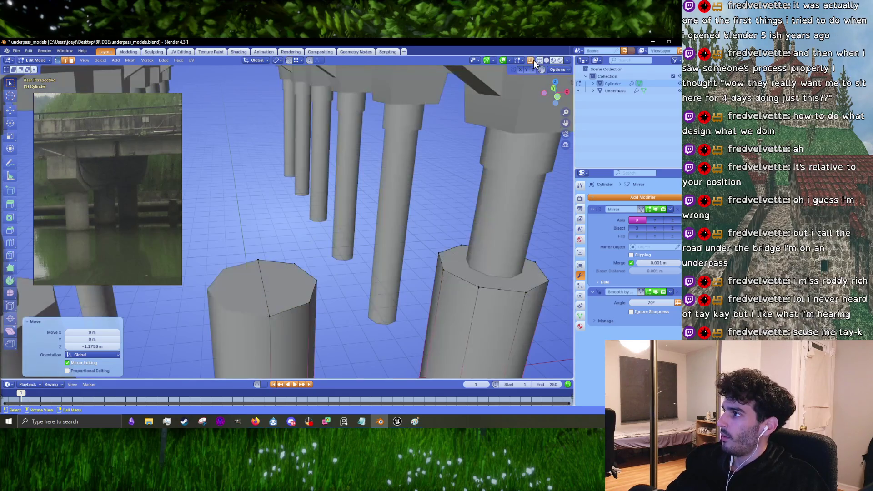
- Select the top rings of both the left and right pillars
scroll(405, 172, down, 3)
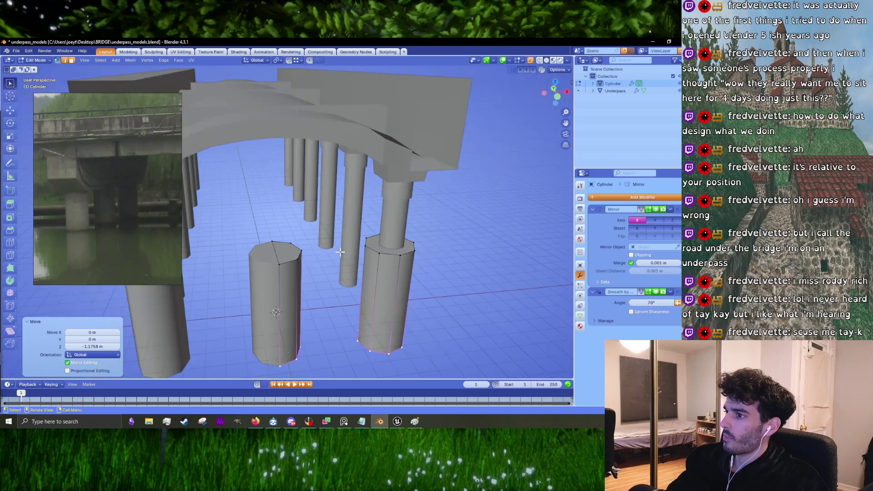
alt+click(291, 261)
alt+shift+click(377, 246)
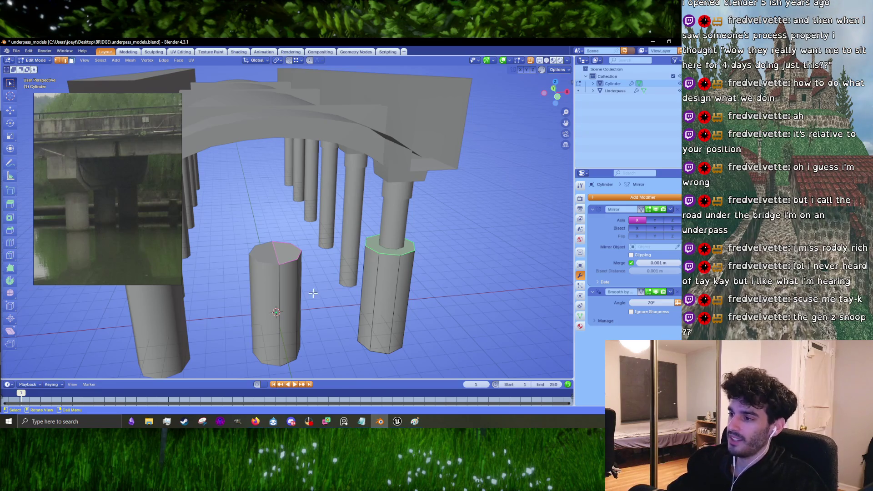
scroll(313, 293, up, 2)
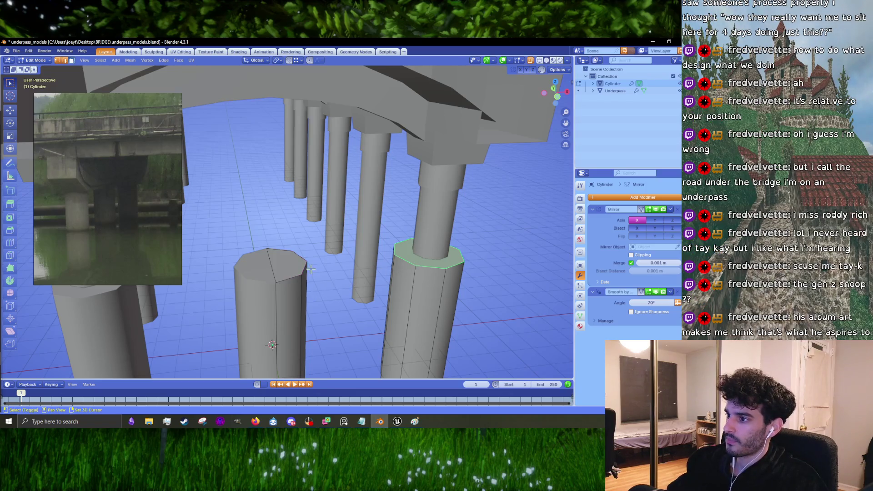
- Lower the front pillar tops about 0.28 m and delete their top faces
shift+click(285, 265)
key(g)
key(z)
right_click(381, 271)
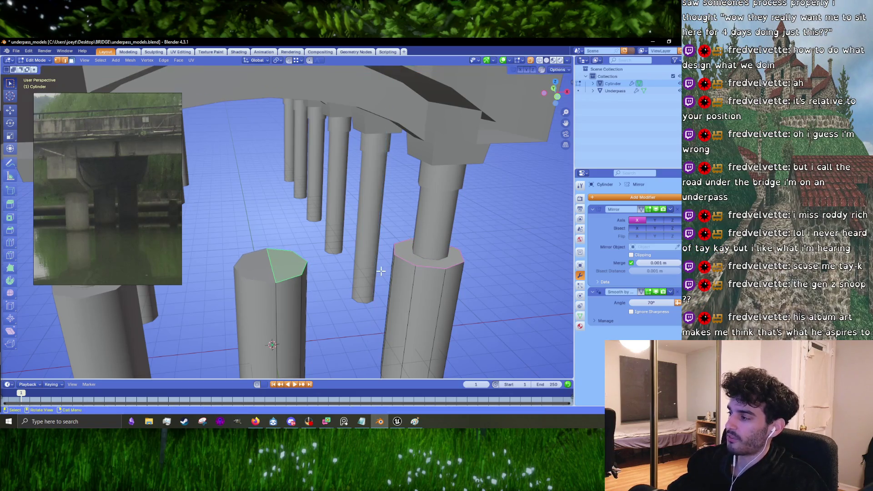
drag(381, 271, 380, 288)
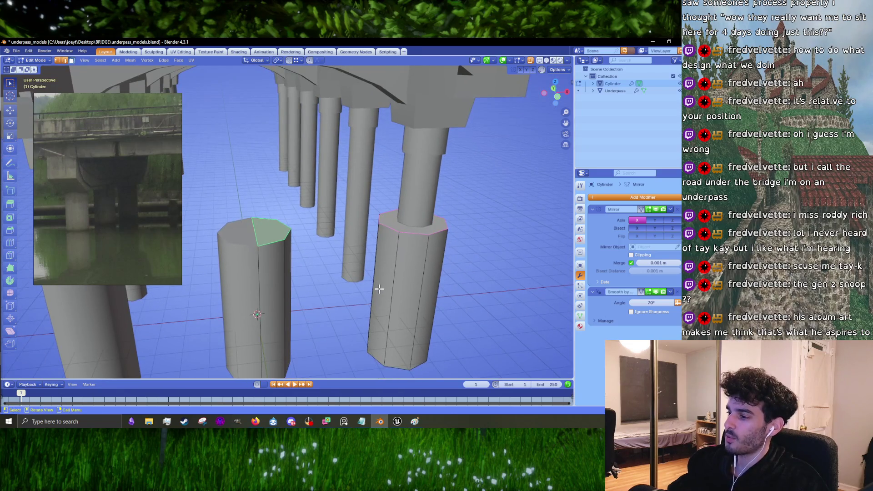
key(g)
key(z)
click(381, 288)
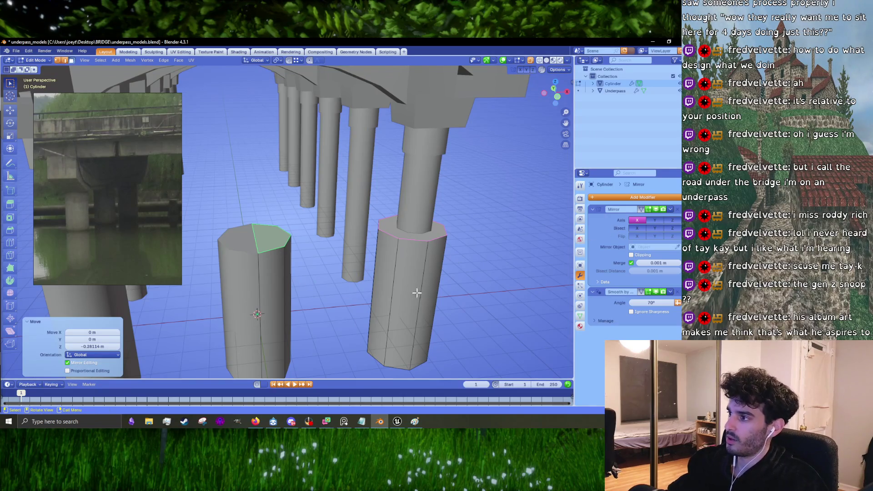
key(x)
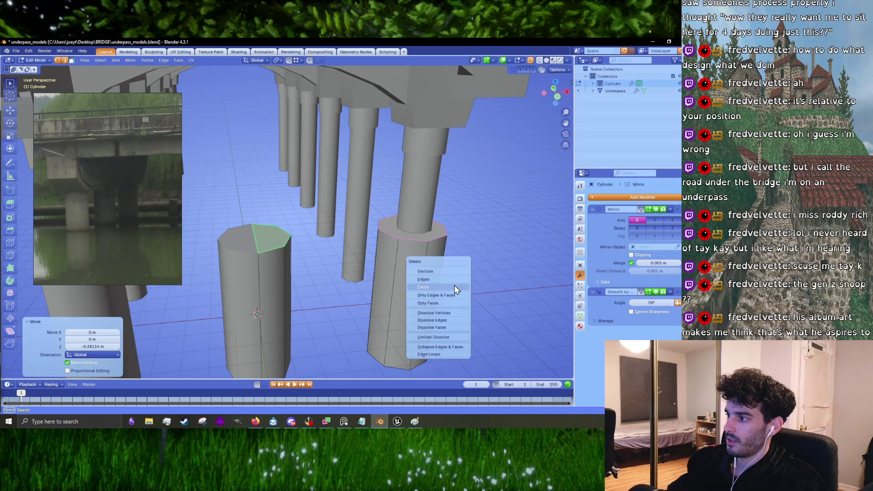
click(452, 285)
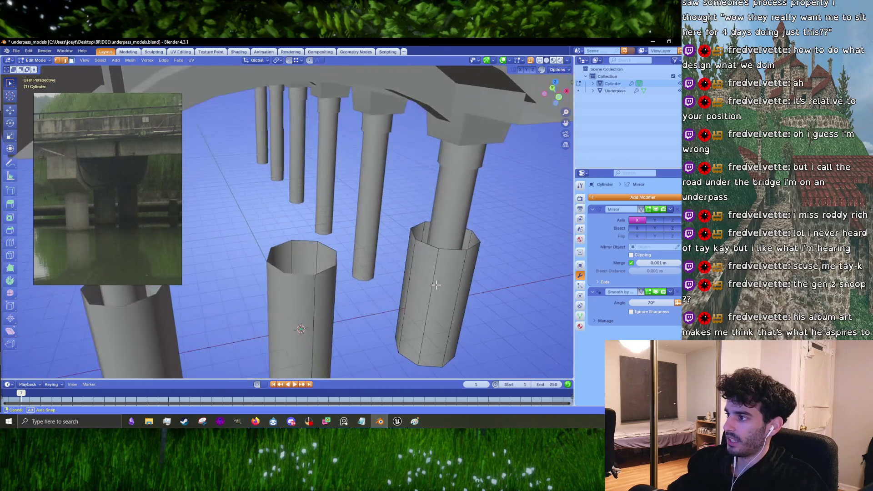
- Add a cube to the mesh and raise it above the left pillar
click(252, 296)
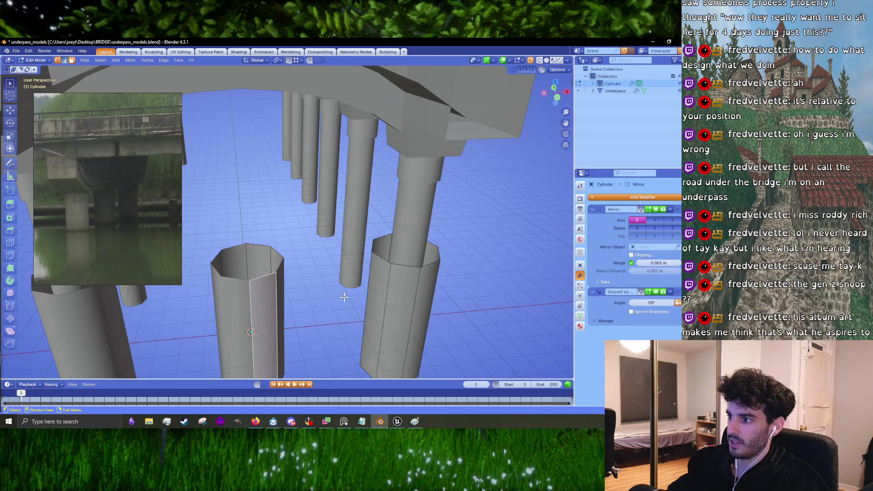
scroll(344, 296, down, 6)
scroll(305, 303, up, 5)
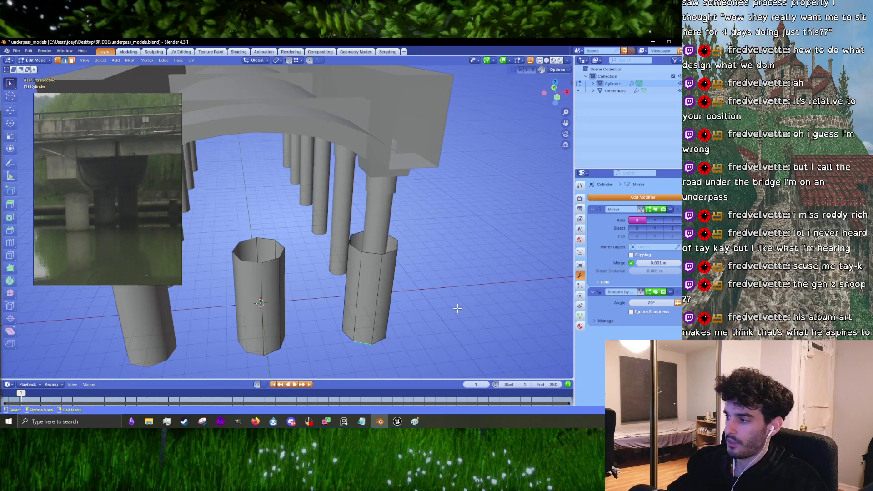
key(shift+a)
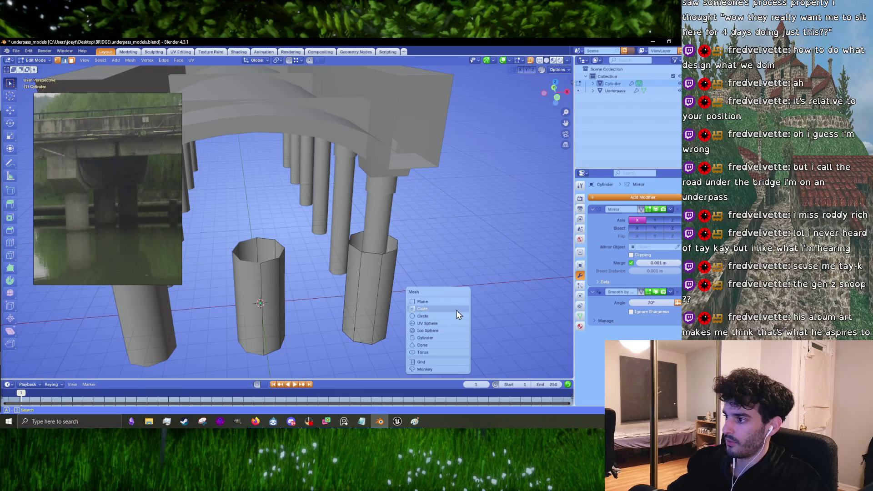
click(457, 310)
key(g)
key(z)
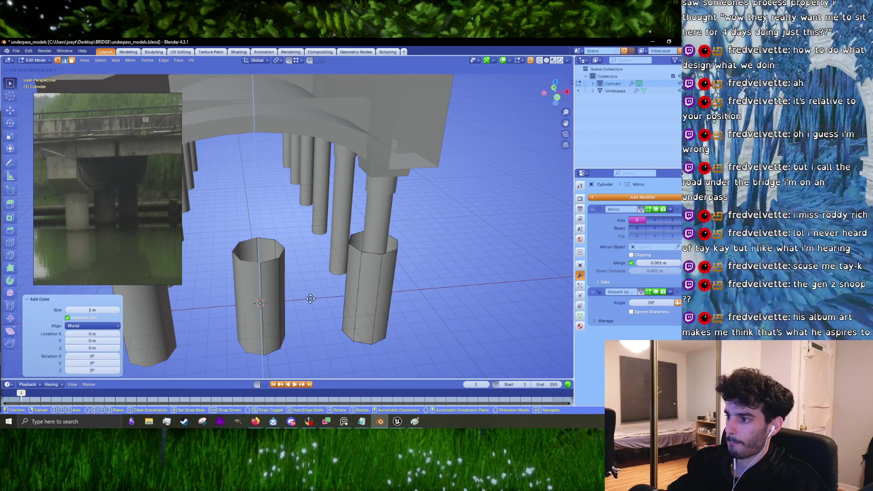
click(336, 220)
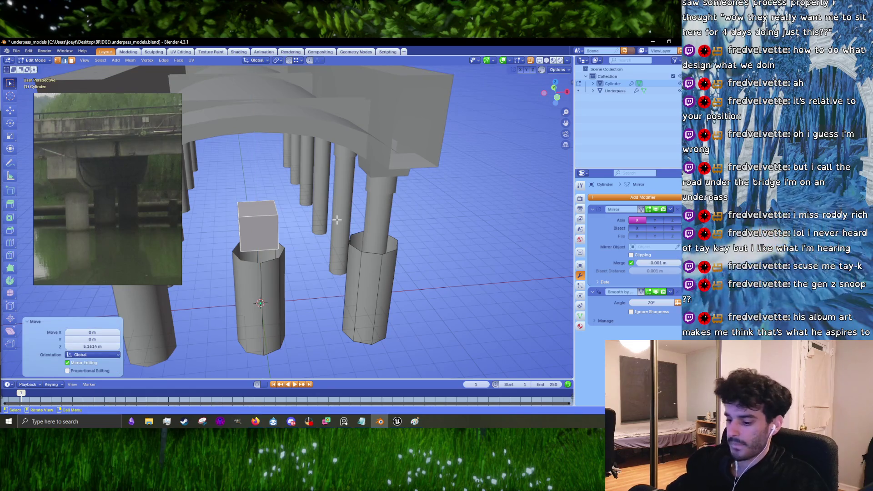
- Loop-cut the cube at its centre and delete its left half
key(ctrl+r)
click(253, 218)
right_click(253, 218)
scroll(257, 259, up, 6)
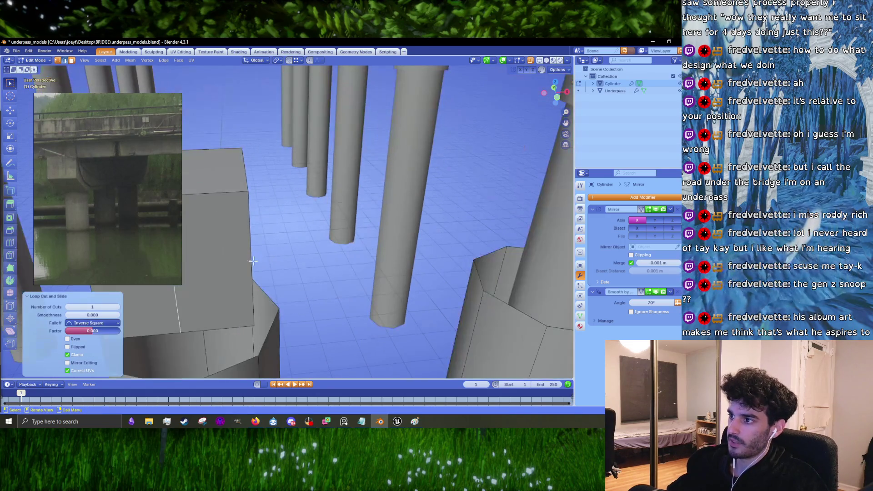
scroll(280, 256, down, 8)
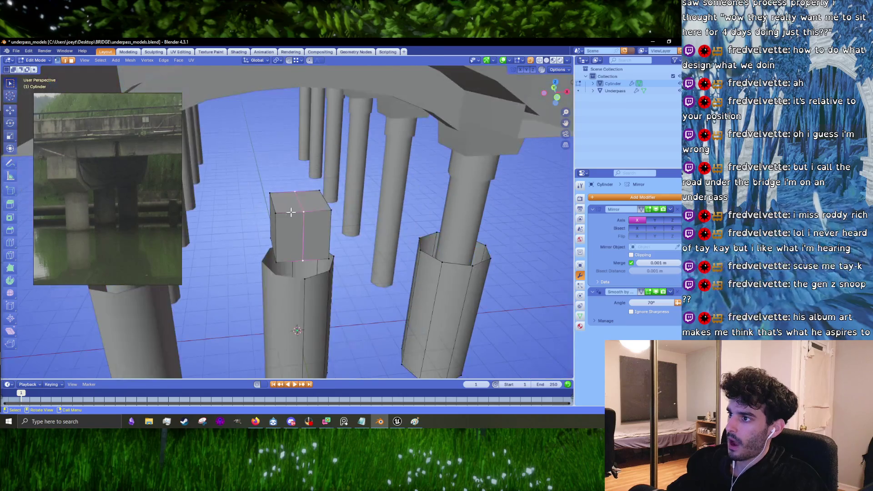
alt+click(334, 224)
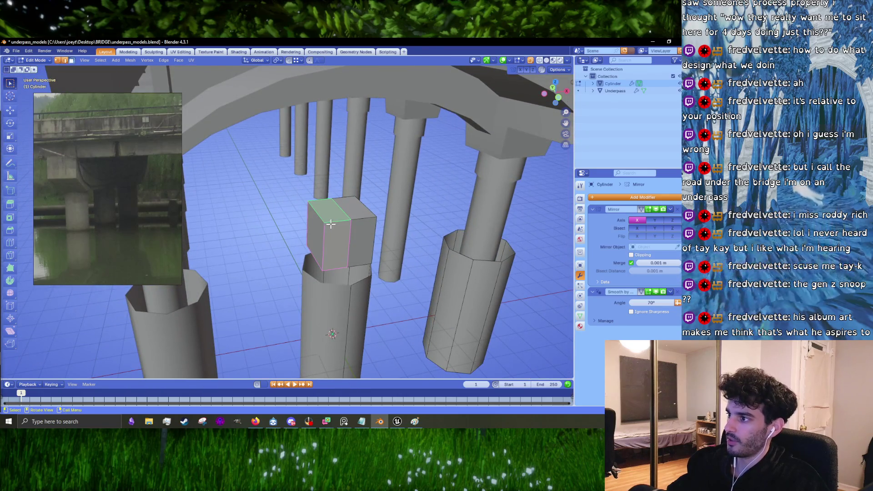
key(x)
click(318, 226)
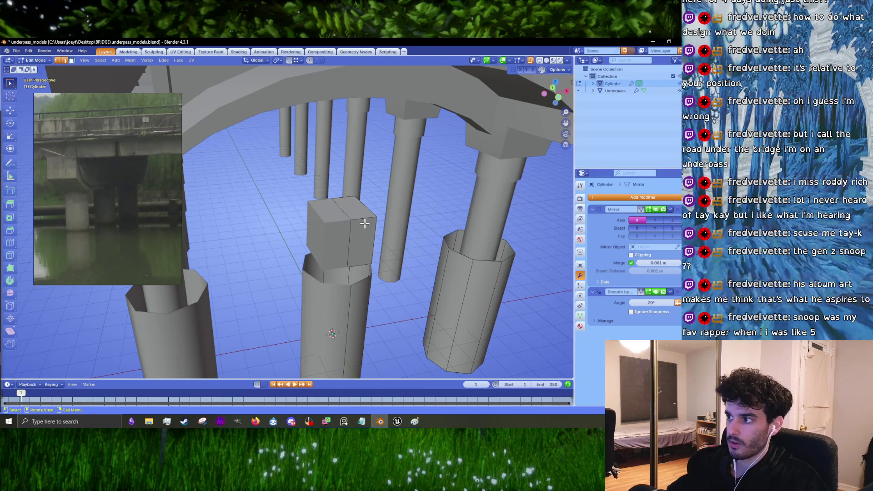
- Extrude the cube's right end face 7.74 m along X across the pillars
drag(365, 223, 291, 213)
click(291, 214)
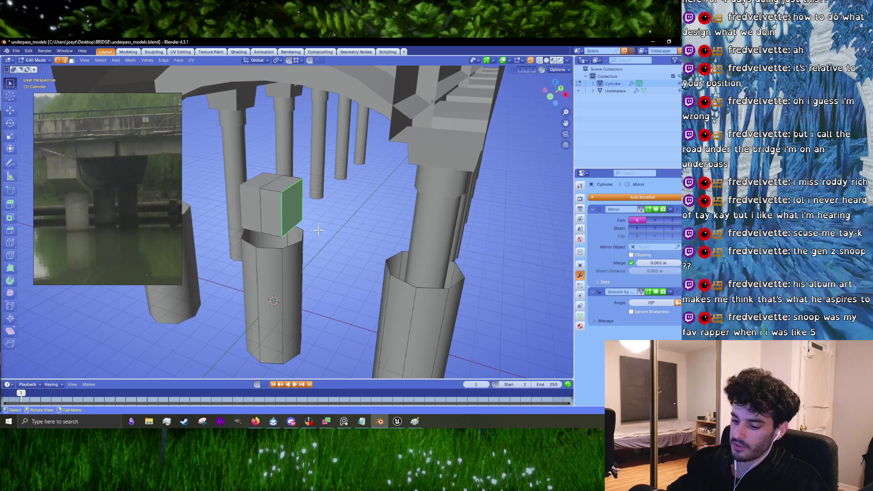
key(e)
key(x)
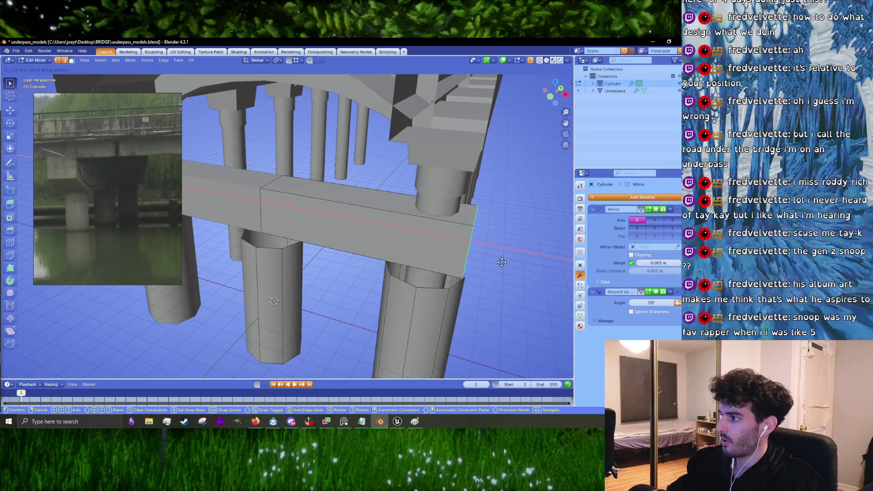
click(516, 259)
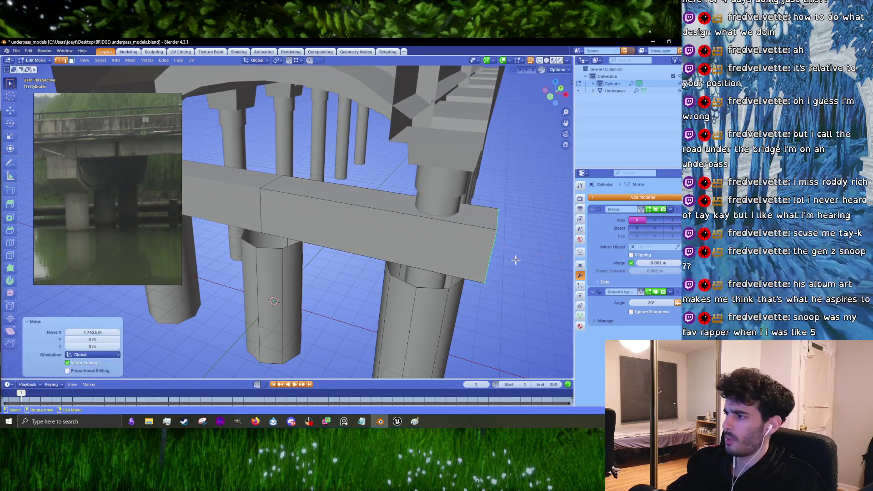
drag(515, 257, 428, 269)
key(KP_1)
- Select the beam's whole right half with L and raise it along Z
scroll(425, 267, up, 4)
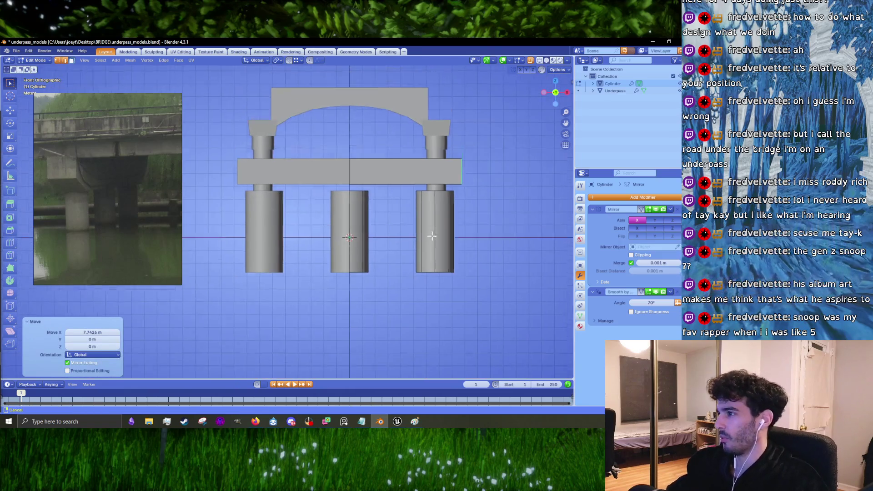
drag(450, 229, 468, 246)
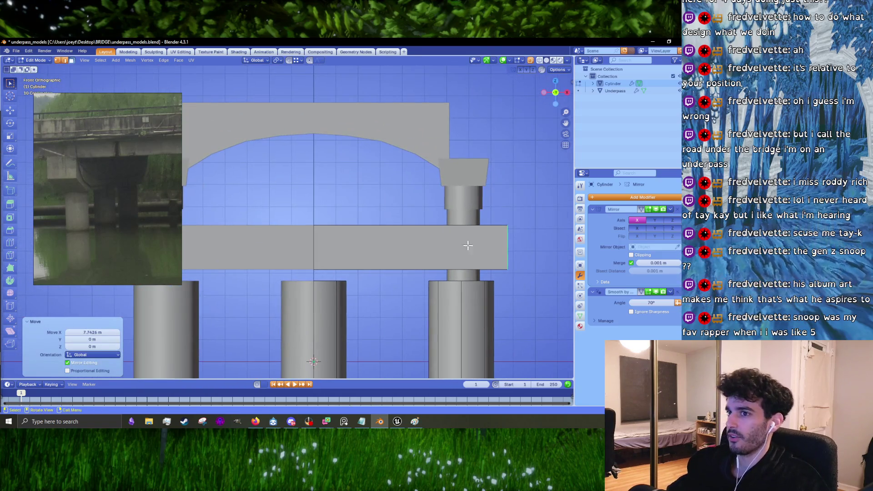
click(509, 245)
key(l)
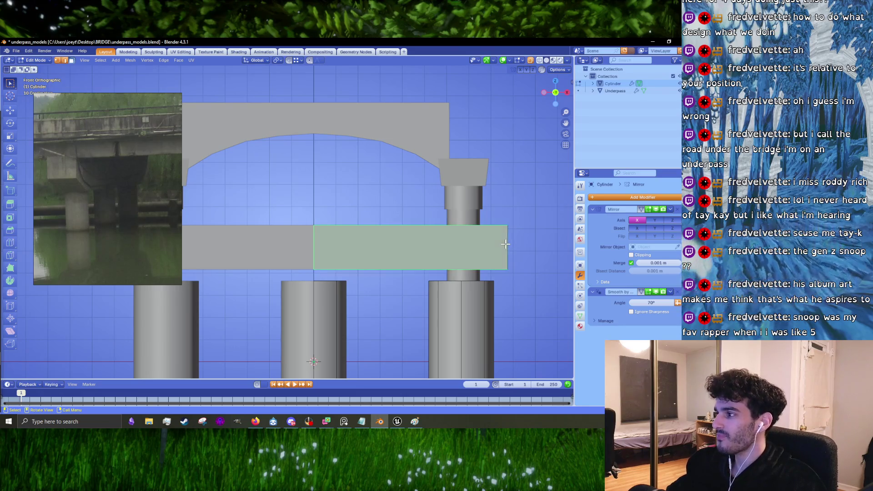
key(g)
key(z)
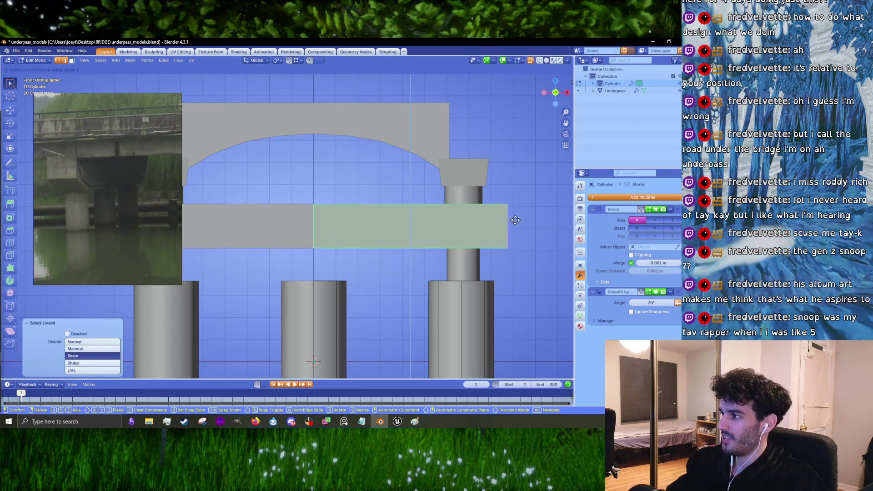
click(521, 212)
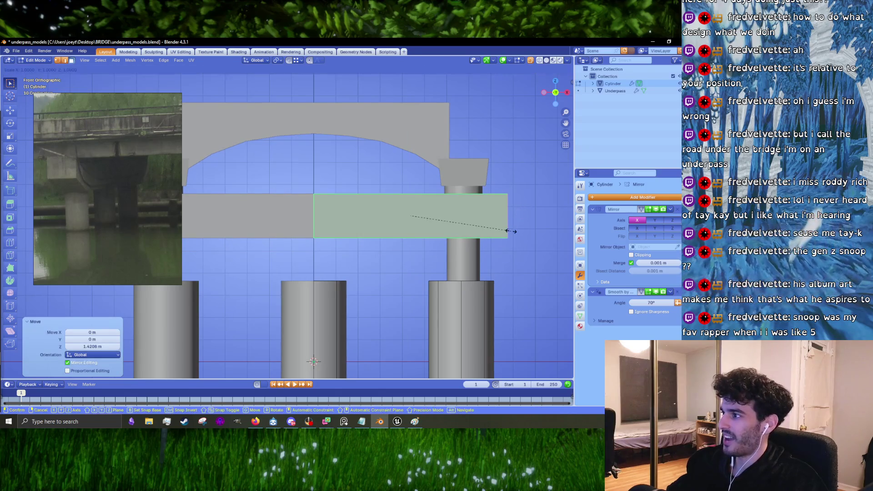
click(516, 243)
- In edge mode with X-ray on, box-select the beam's right end and widen it along X
click(498, 196)
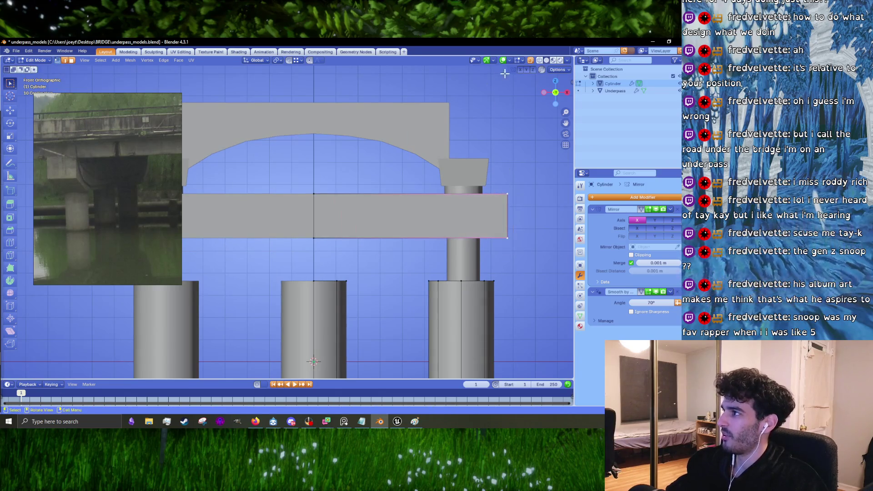
click(529, 61)
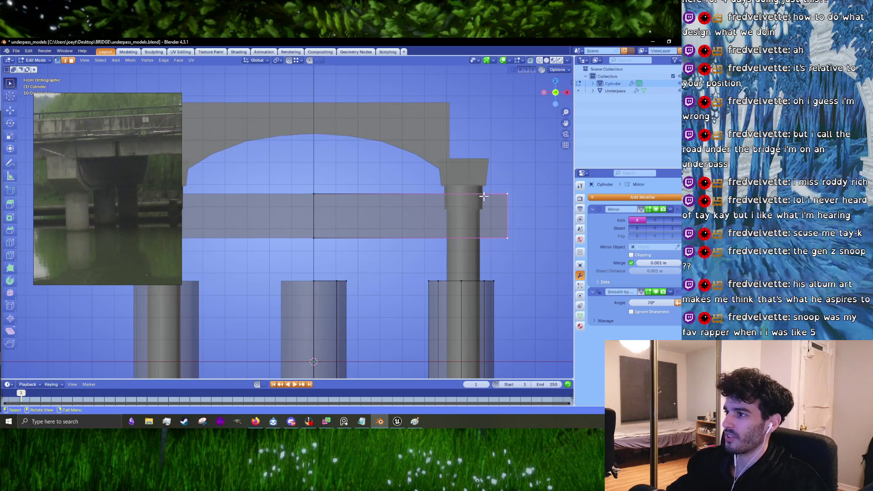
drag(547, 250, 357, 201)
key(s)
key(x)
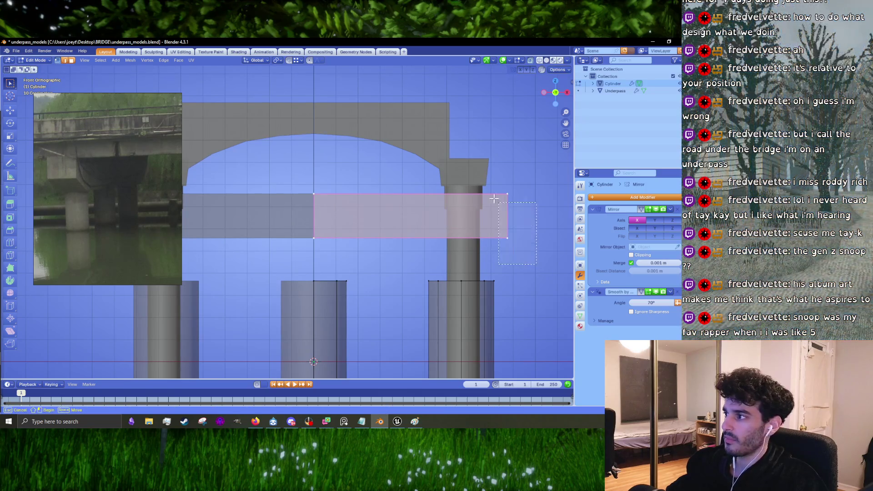
click(522, 234)
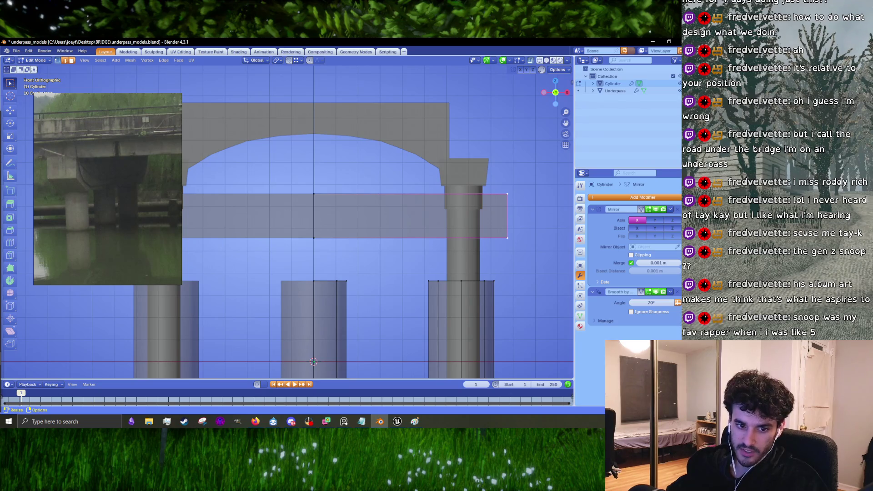
- Raise the beam face slightly along Z, then rework the beam's edge selection
click(472, 209)
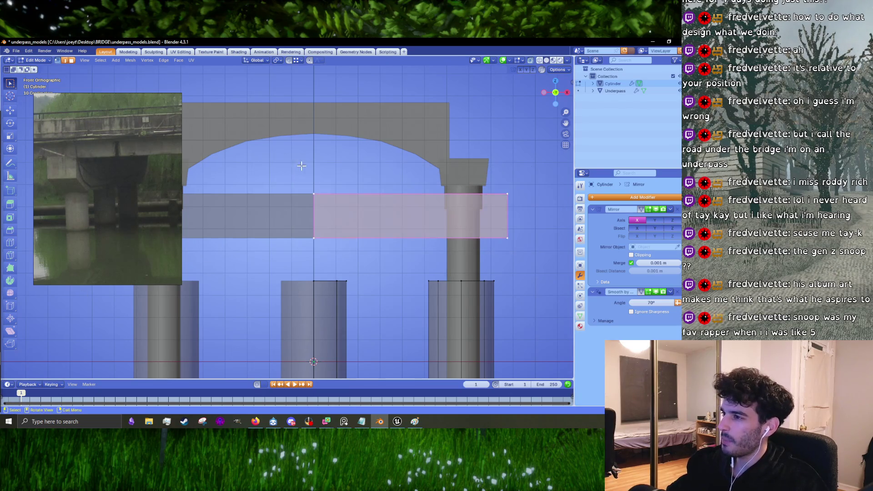
key(g)
key(z)
click(472, 210)
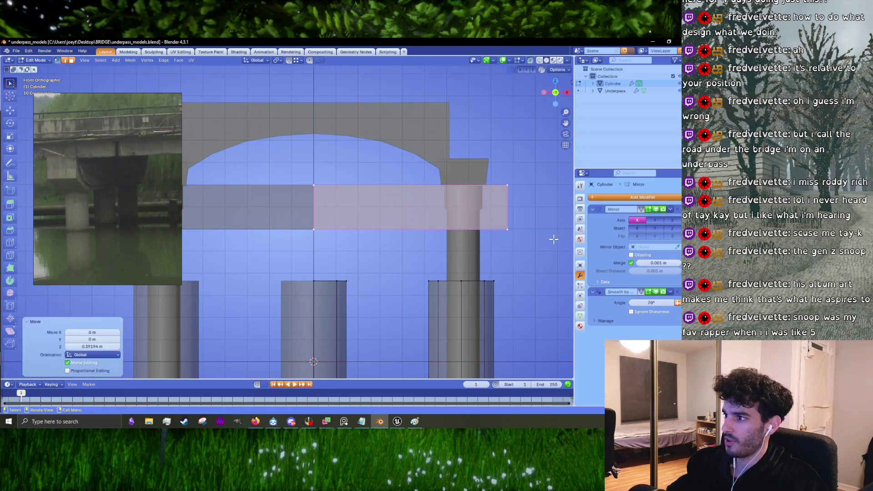
click(457, 190)
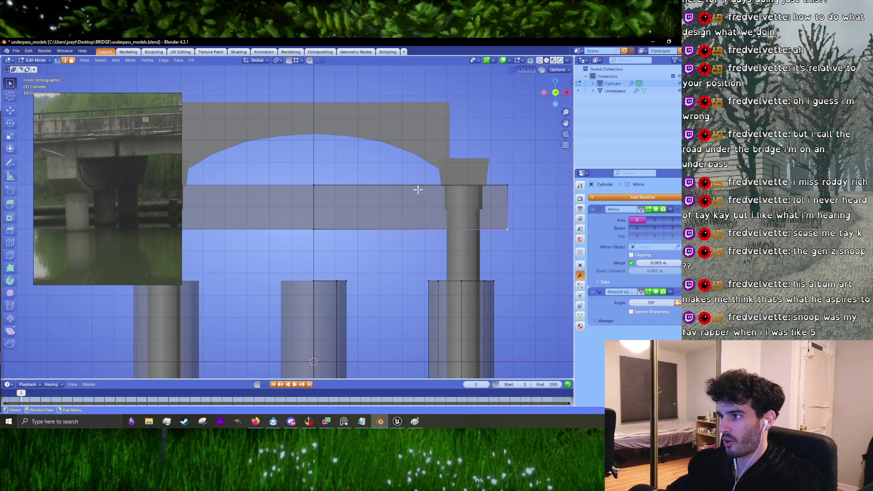
drag(309, 194, 347, 243)
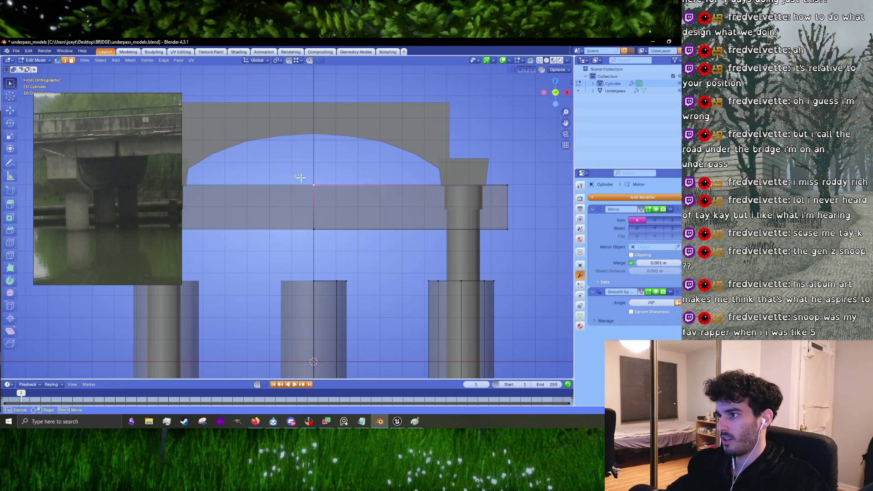
click(377, 193)
click(410, 201)
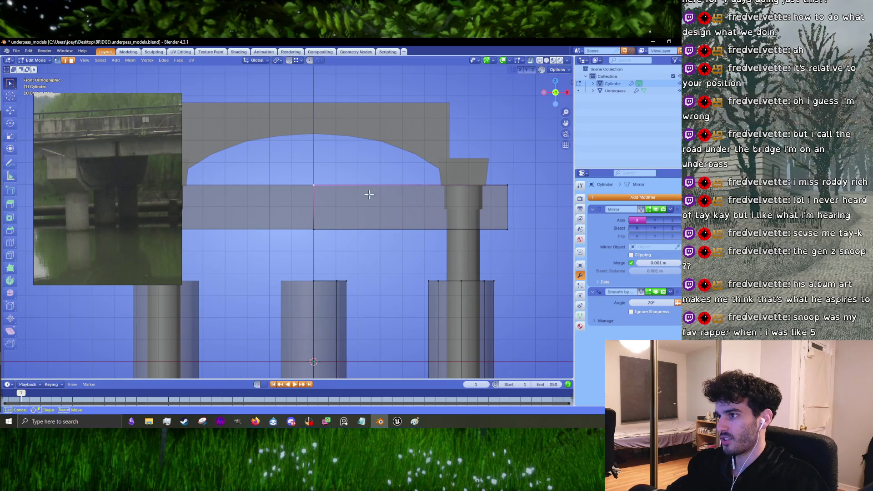
shift+click(407, 206)
click(383, 190)
click(292, 179)
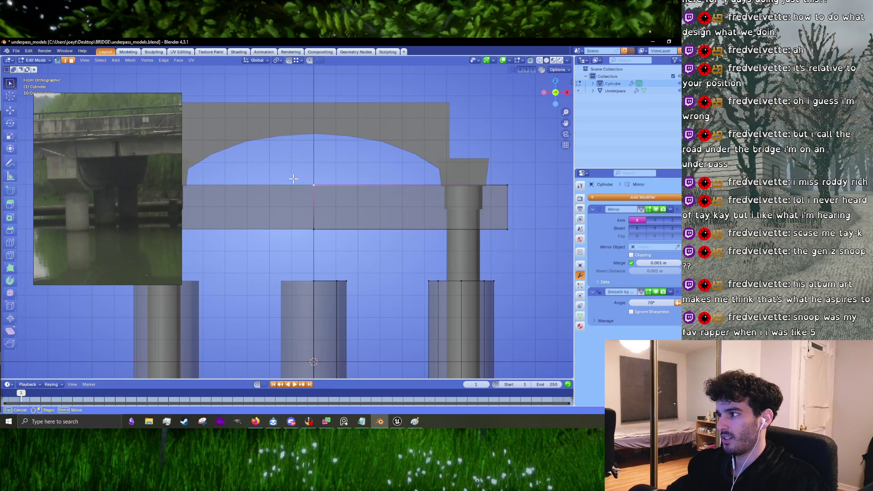
click(346, 183)
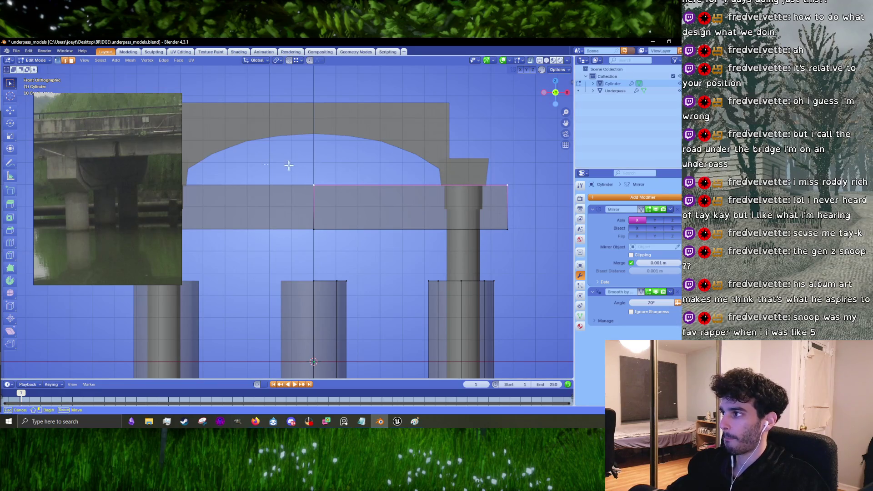
click(514, 185)
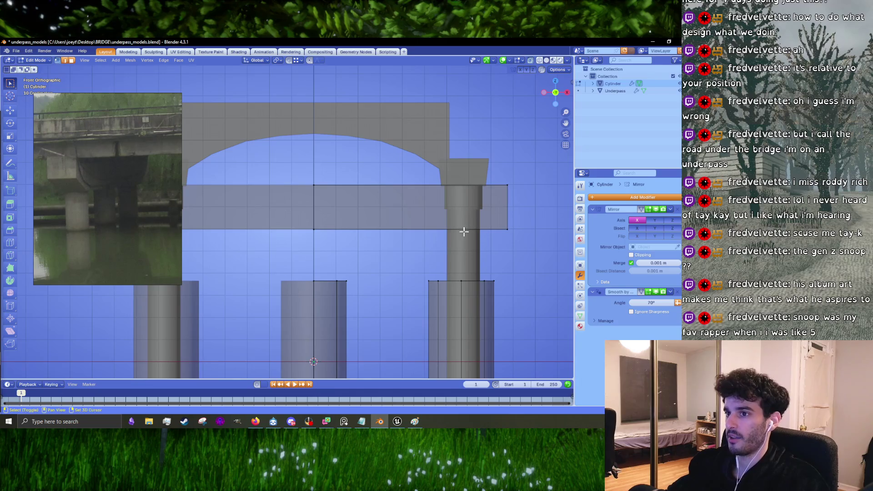
- Enable Mirror Clipping and shift the beam's right-half face 0.63113 m along X
drag(507, 258, 254, 179)
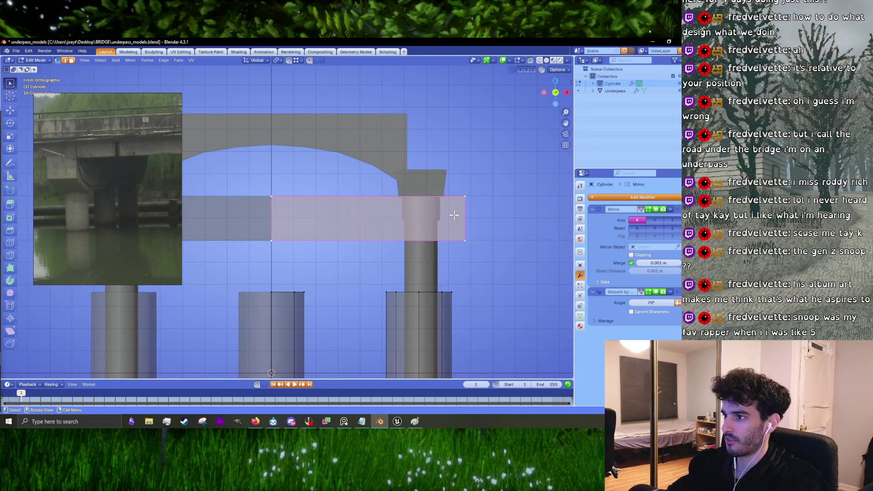
key(g)
key(Escape)
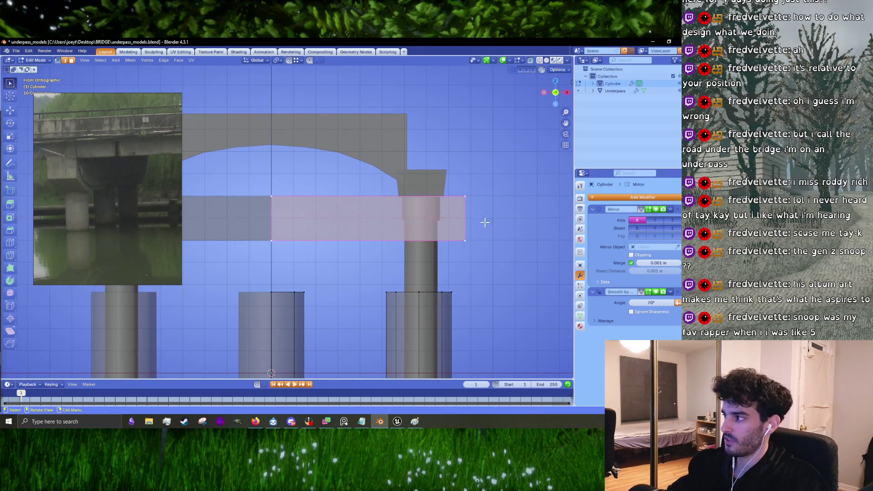
click(631, 255)
key(g)
key(x)
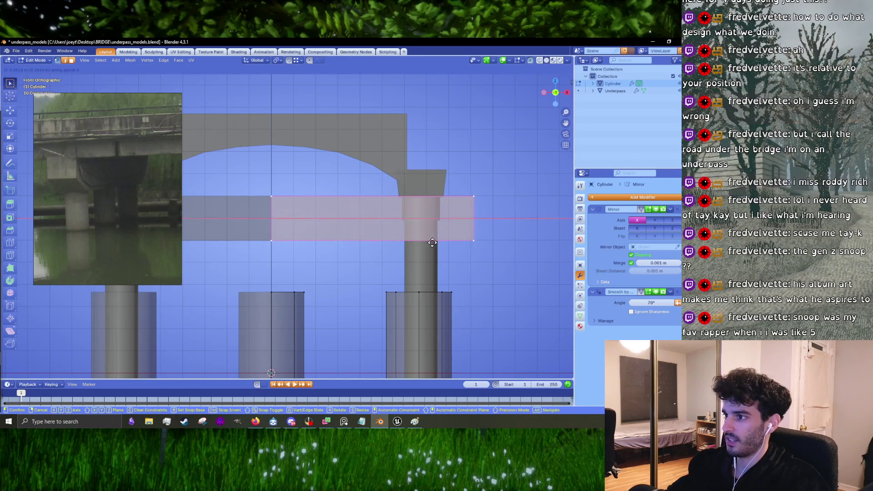
click(441, 242)
scroll(439, 240, down, 1)
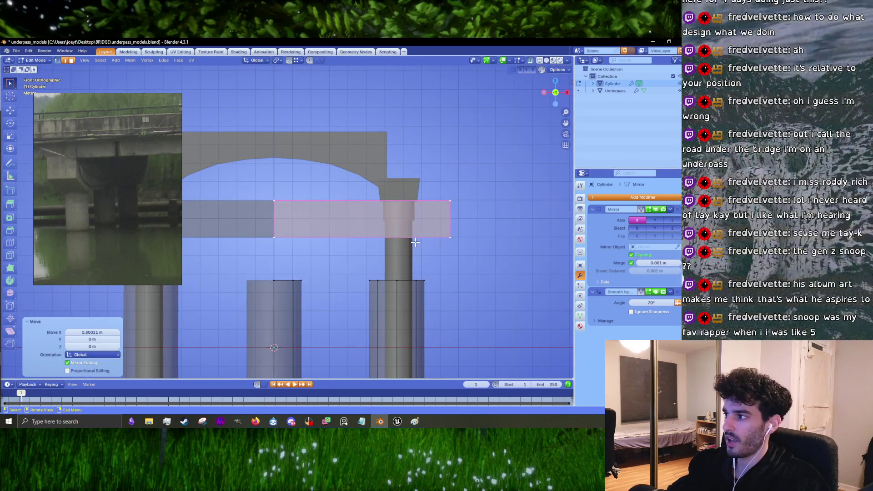
key(g)
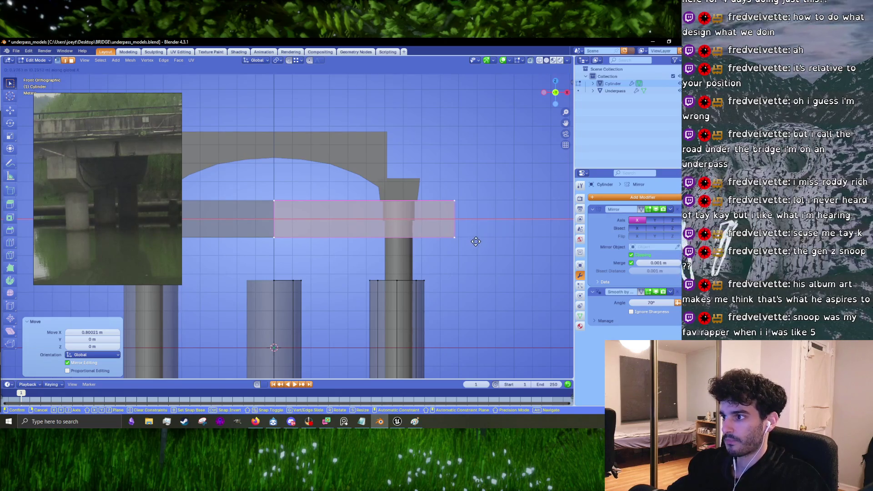
click(478, 241)
mouse_move(487, 244)
mouse_down()
mouse_move(302, 240)
mouse_move(389, 227)
mouse_up()
- Scale the beam's depth along Y to 1.481, checking it from the side view
key(s)
key(x)
key(y)
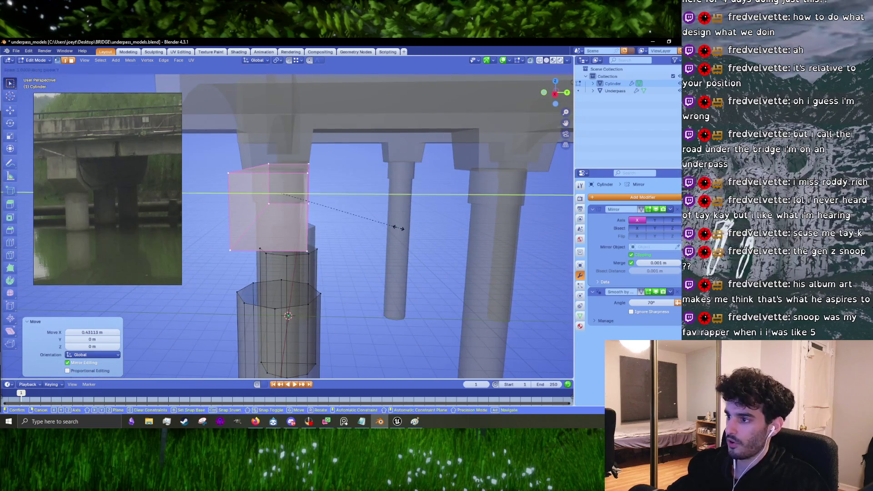
click(444, 235)
key(KP_3)
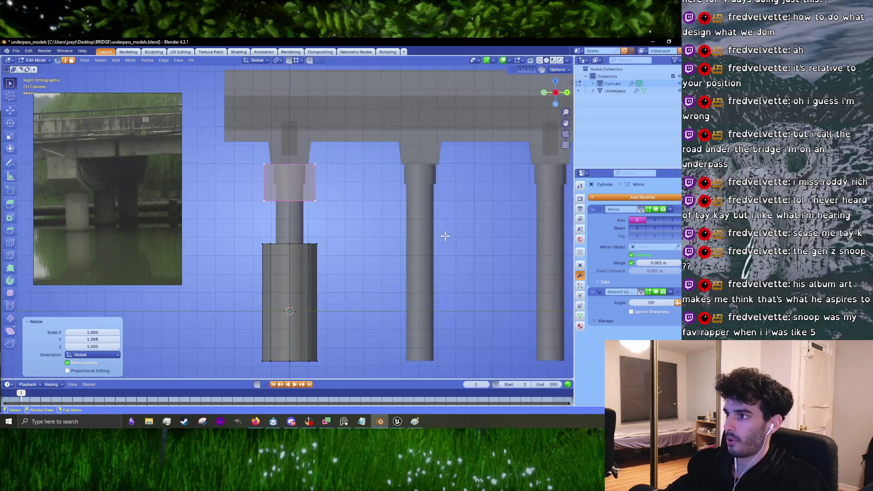
scroll(353, 197, up, 3)
key(s)
key(y)
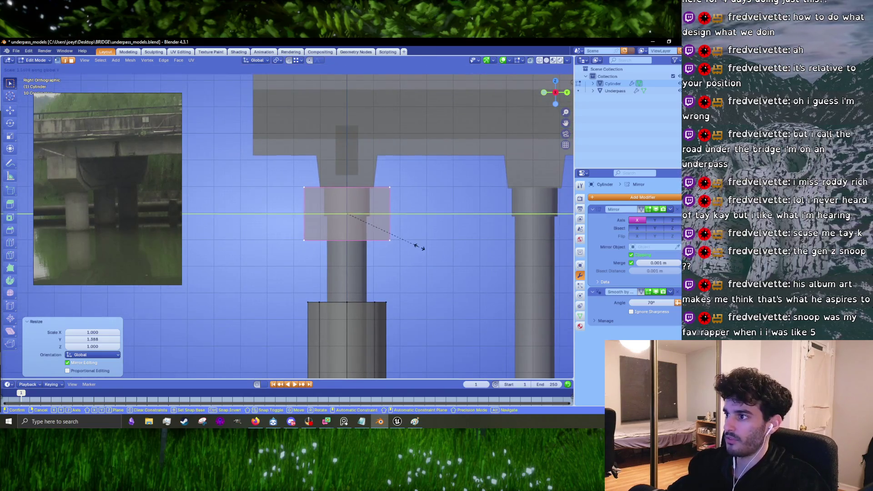
click(443, 246)
- In front view, lower the beam's bottom edge 0.67432 m along Z
key(KP_1)
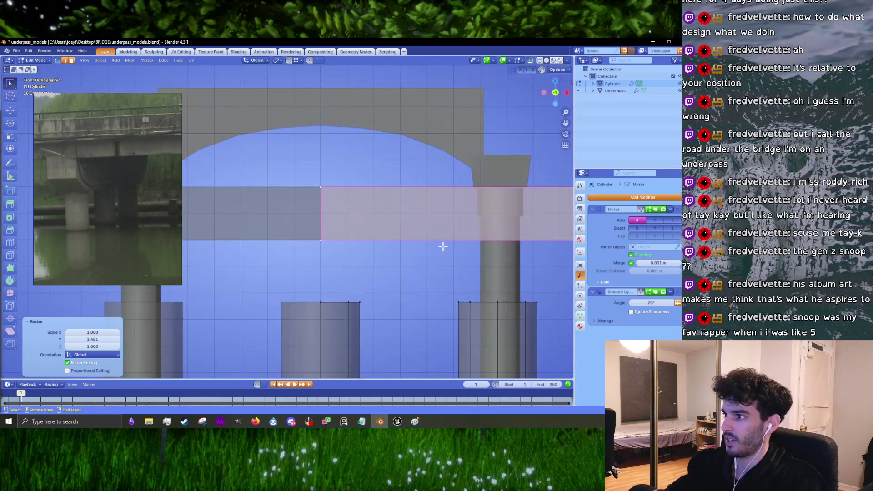
scroll(444, 248, up, 2)
scroll(347, 244, down, 1)
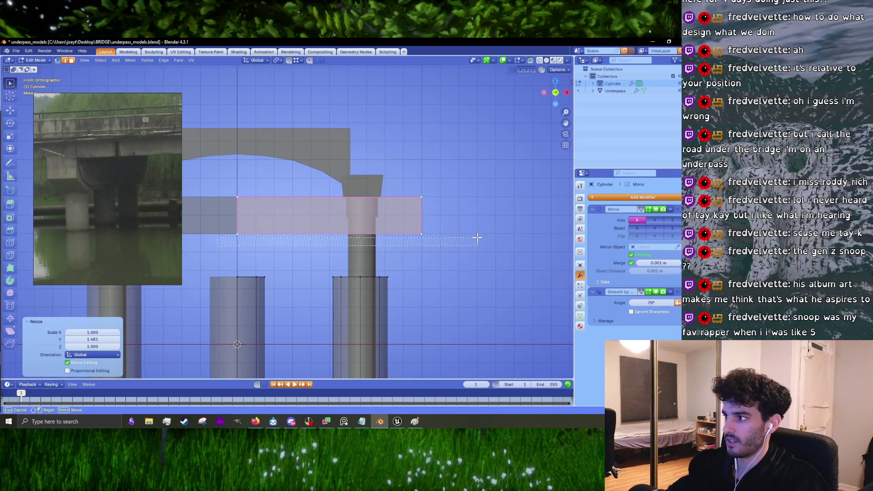
key(g)
scroll(448, 251, up, 2)
key(z)
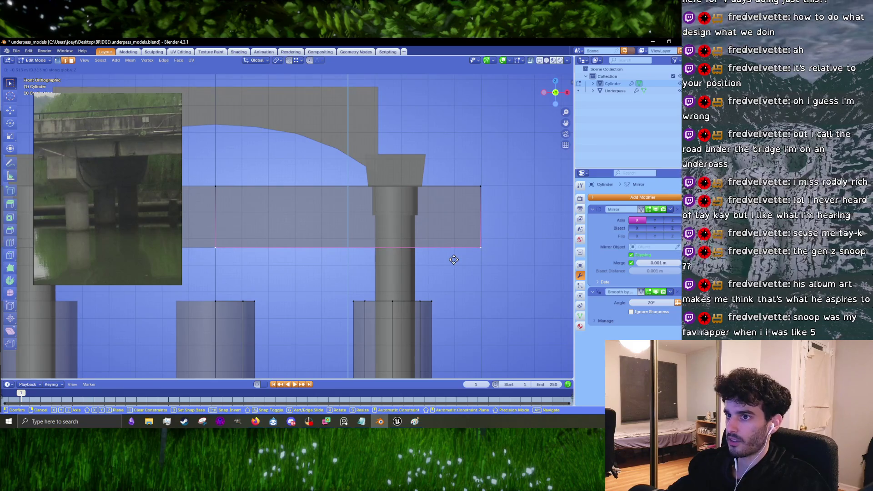
click(452, 260)
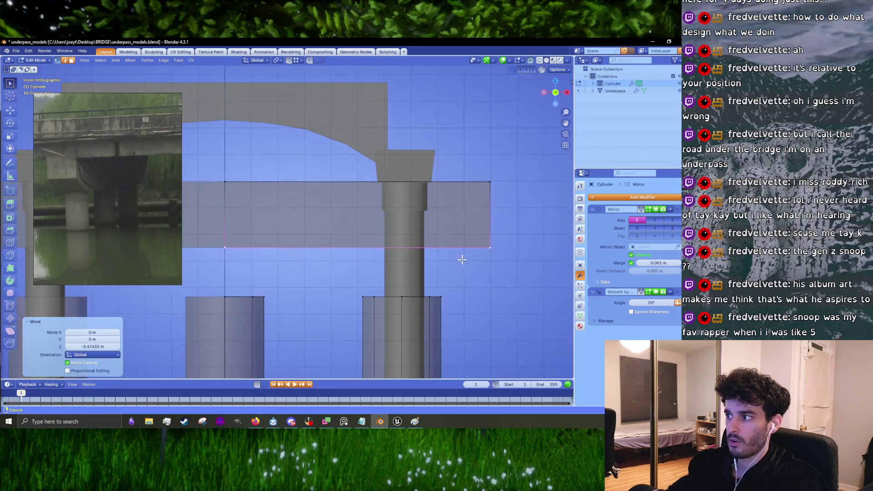
- Extend the cap's bottom edge about 2 m down and slide a vertex left to slant it
key(g)
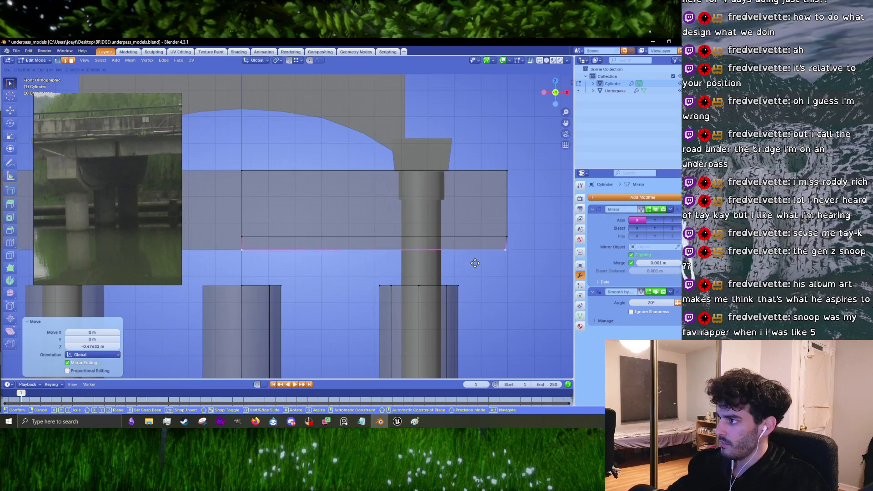
key(z)
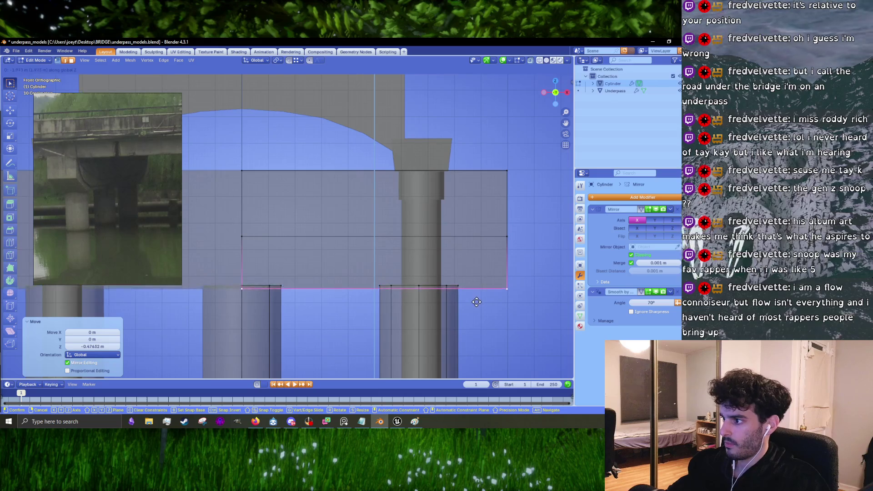
click(473, 300)
key(g)
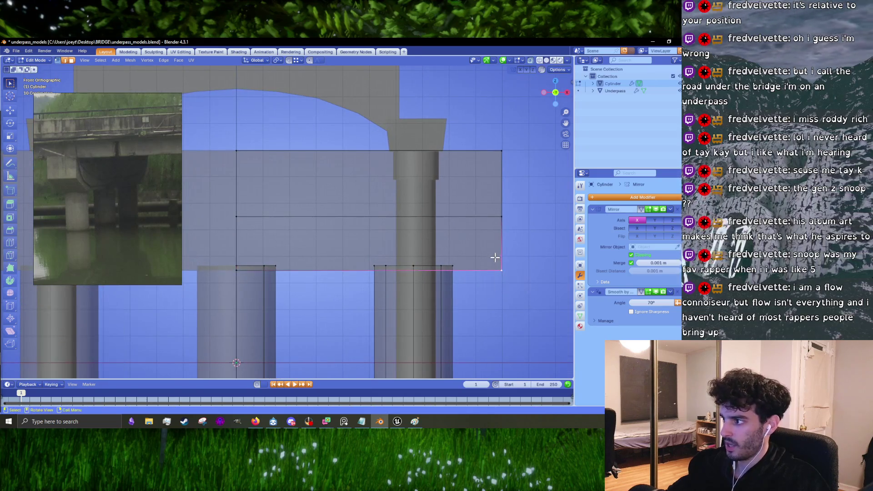
key(z)
key(x)
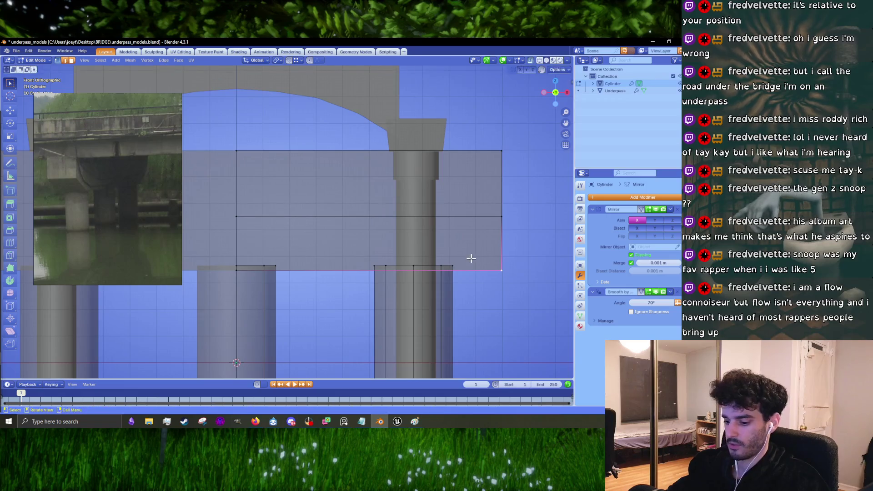
click(425, 258)
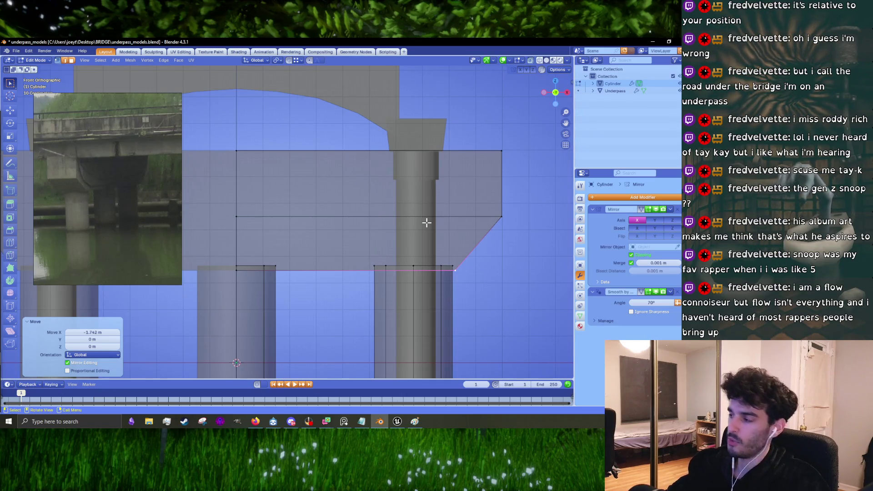
mouse_move(462, 235)
mouse_down()
mouse_move(367, 234)
mouse_move(422, 238)
mouse_move(412, 242)
mouse_up()
- Select the cap box with L and scale it thinner along Y, then leave Edit Mode
click(398, 250)
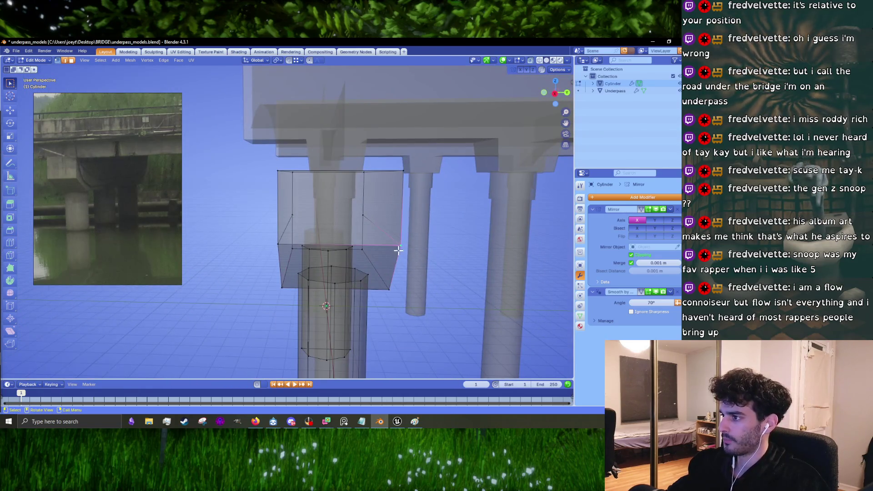
key(l)
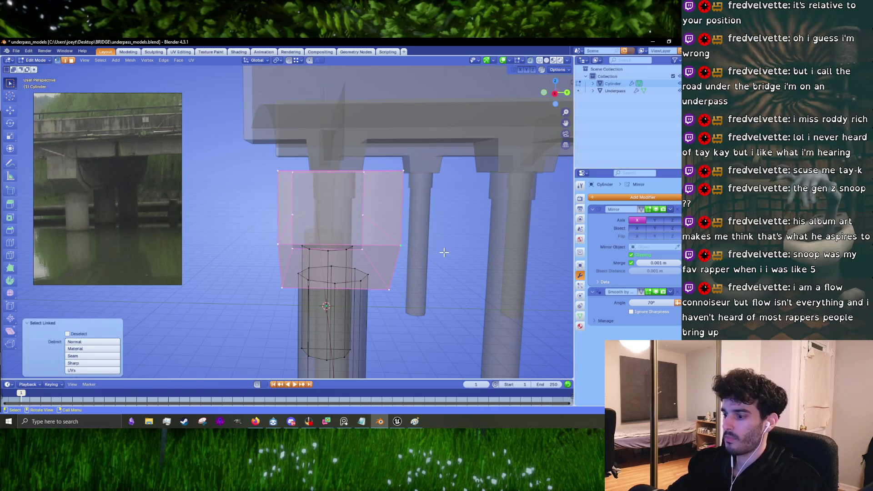
key(s)
key(x)
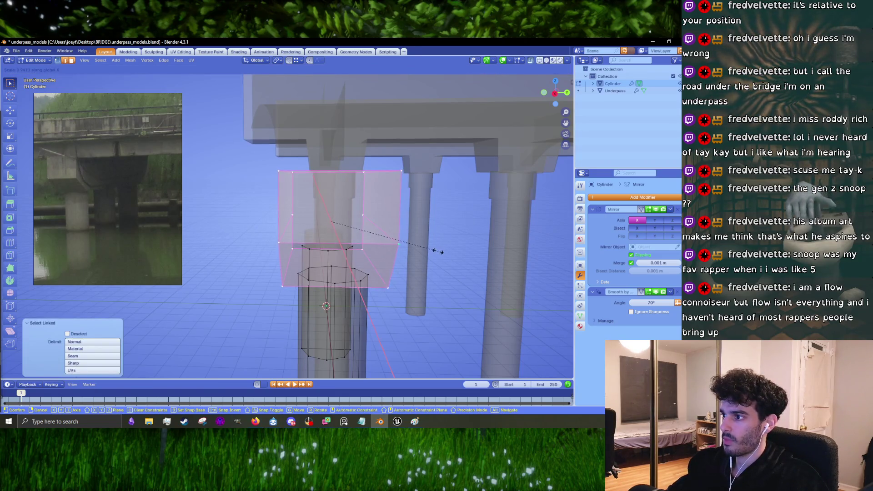
key(y)
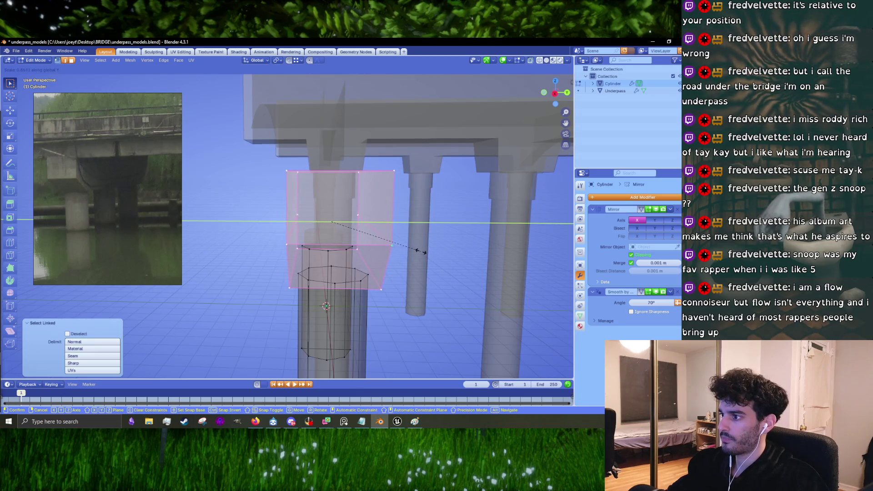
click(422, 250)
key(Tab)
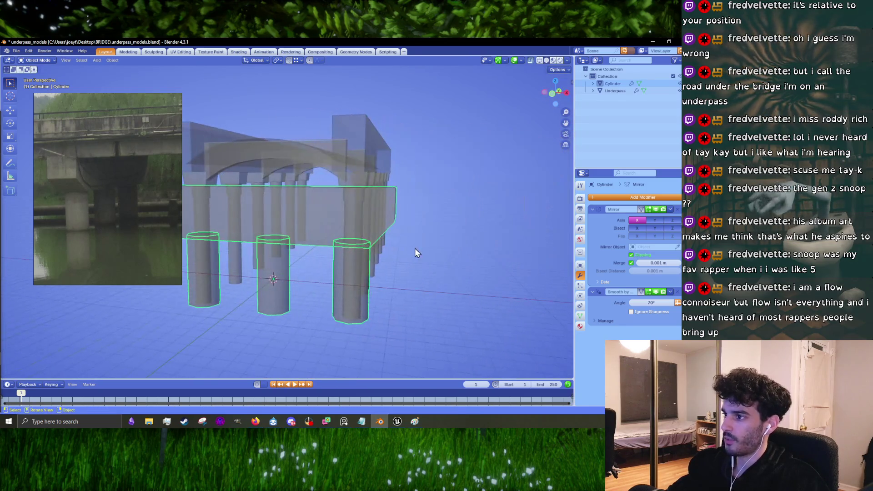
drag(352, 219, 321, 229)
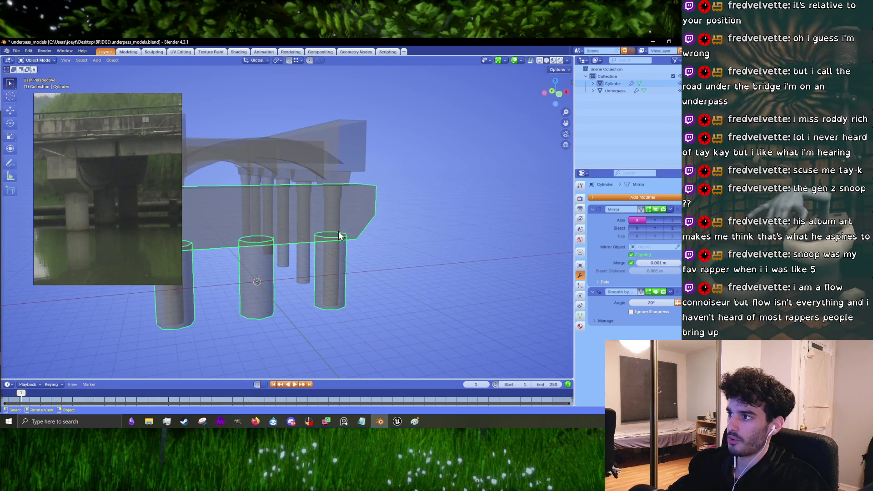
drag(339, 232, 365, 225)
key(KP_1)
- Squash the cap's upper face to 0.874 along Z and lower it slightly
key(Tab)
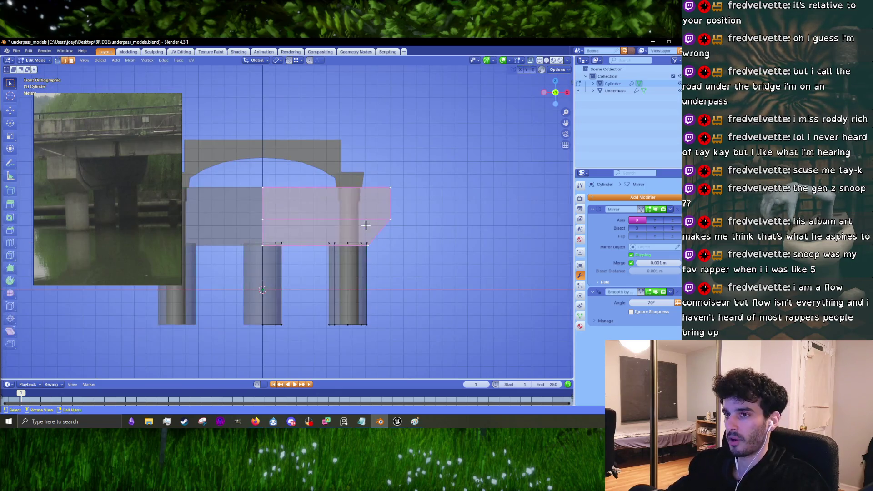
scroll(382, 234, up, 2)
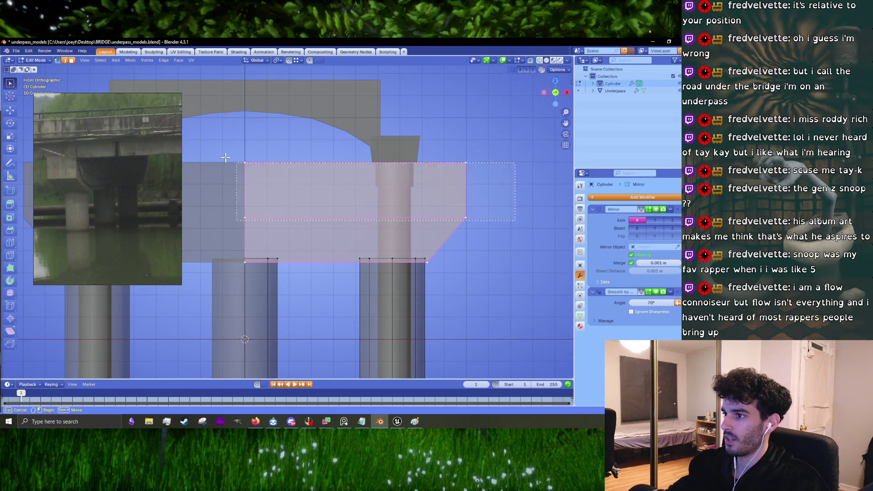
click(371, 174)
key(s)
key(z)
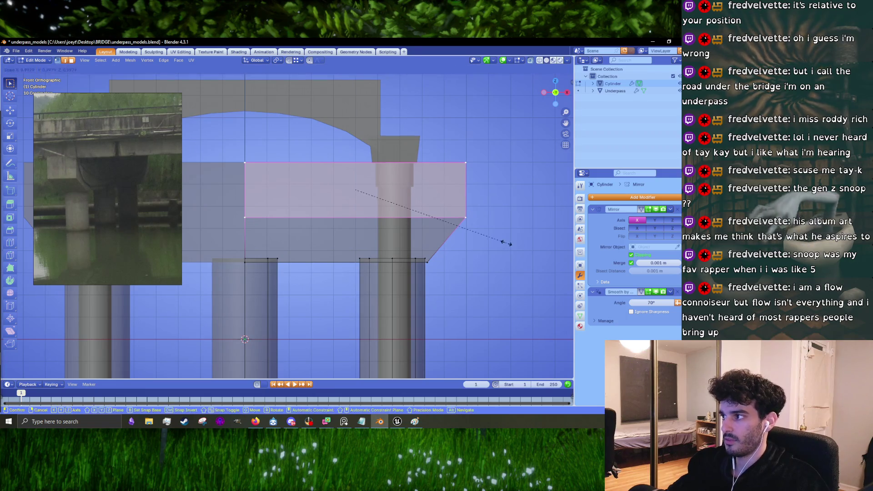
click(487, 237)
key(g)
key(z)
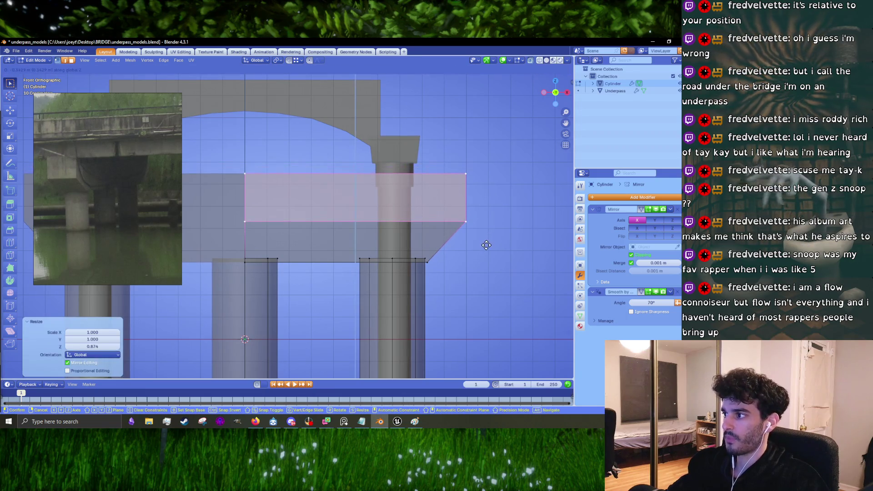
click(485, 243)
- Shift the cap's upper section about -0.31 m in X and 0.26129 m down in Z
mouse_move(515, 252)
mouse_down()
mouse_move(381, 191)
mouse_move(230, 146)
mouse_up()
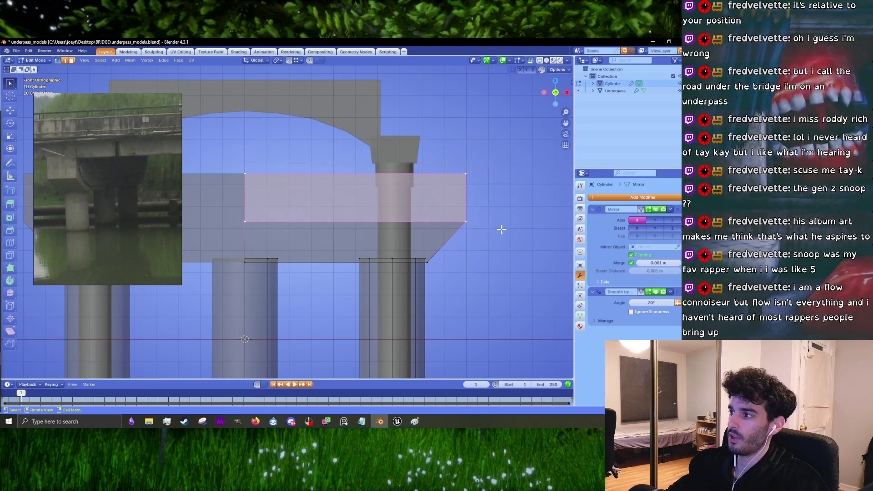
key(g)
key(x)
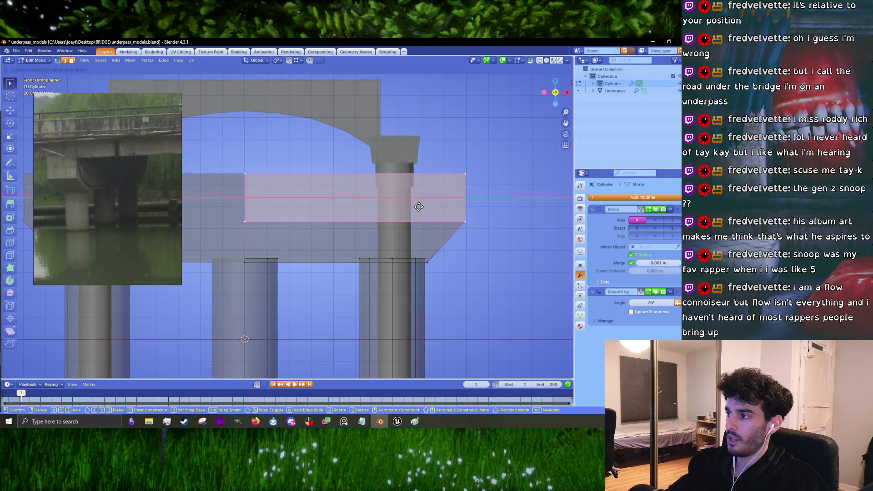
click(413, 207)
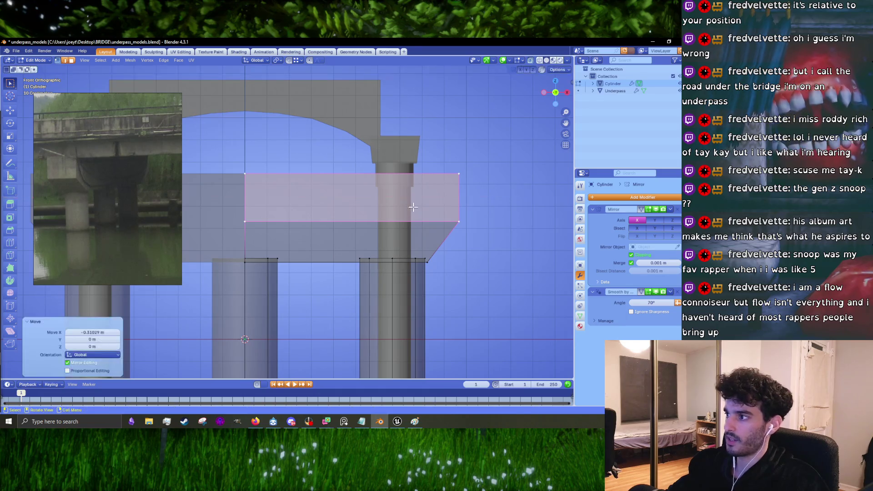
key(g)
key(z)
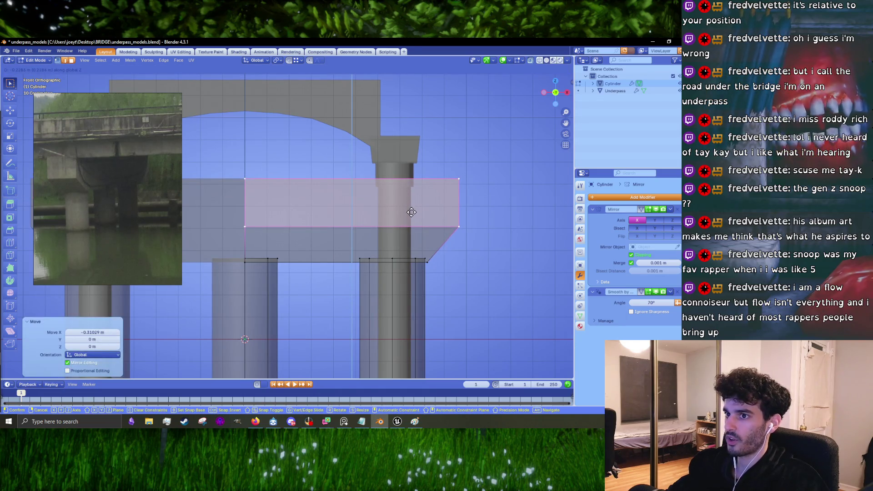
click(411, 212)
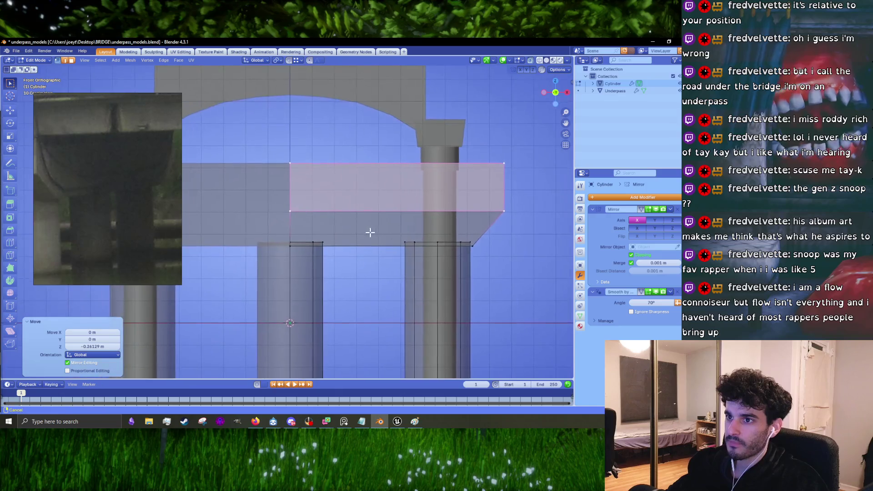
scroll(370, 231, down, 2)
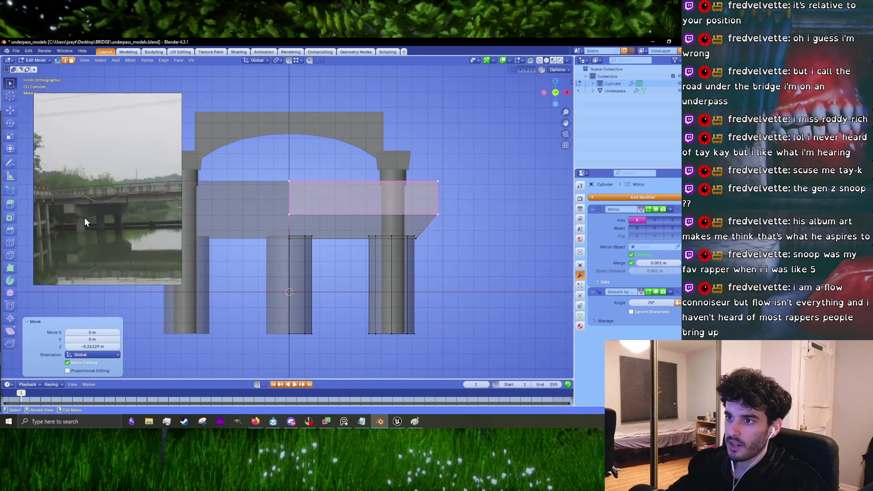
scroll(160, 220, up, 3)
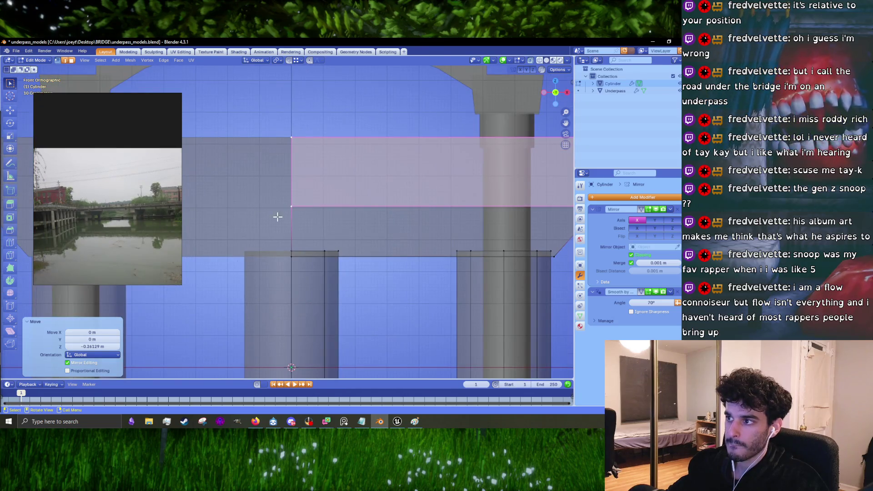
scroll(277, 217, down, 3)
mouse_move(344, 219)
mouse_down()
mouse_move(288, 223)
mouse_move(353, 217)
mouse_move(333, 209)
mouse_up()
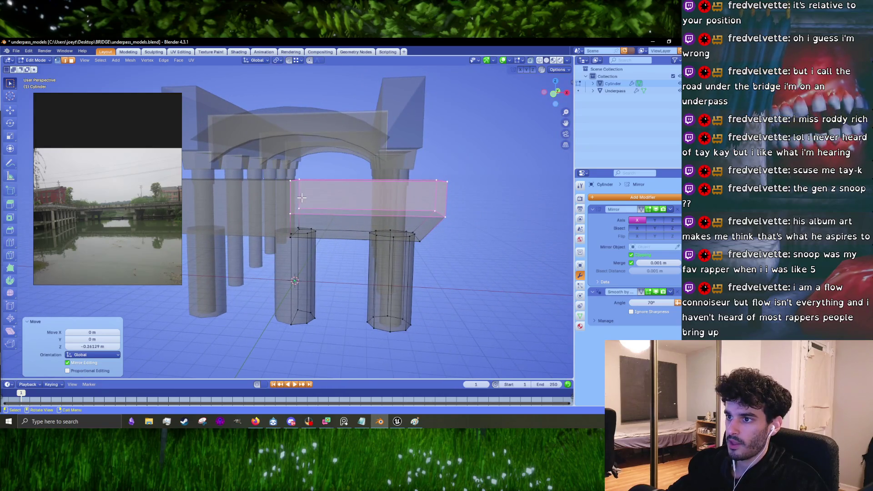
- Lower the crossbeam cap's top face along Z, then raise it back slightly
scroll(302, 197, up, 3)
key(g)
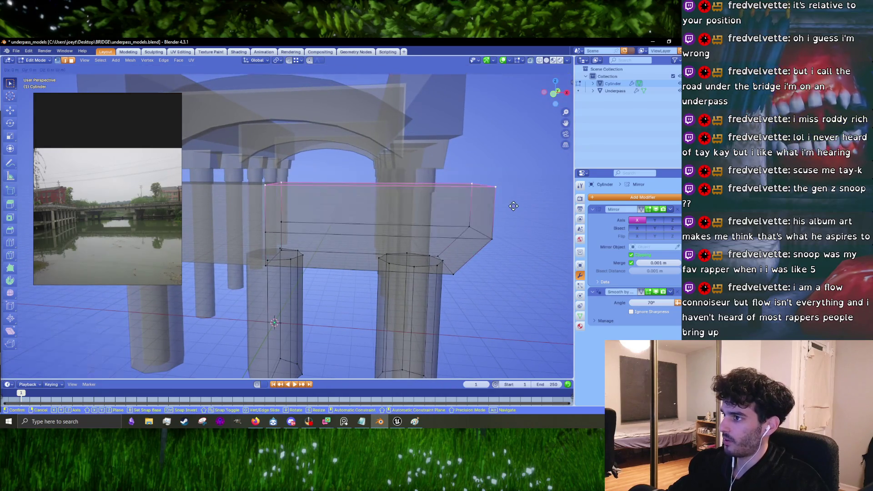
key(z)
click(512, 213)
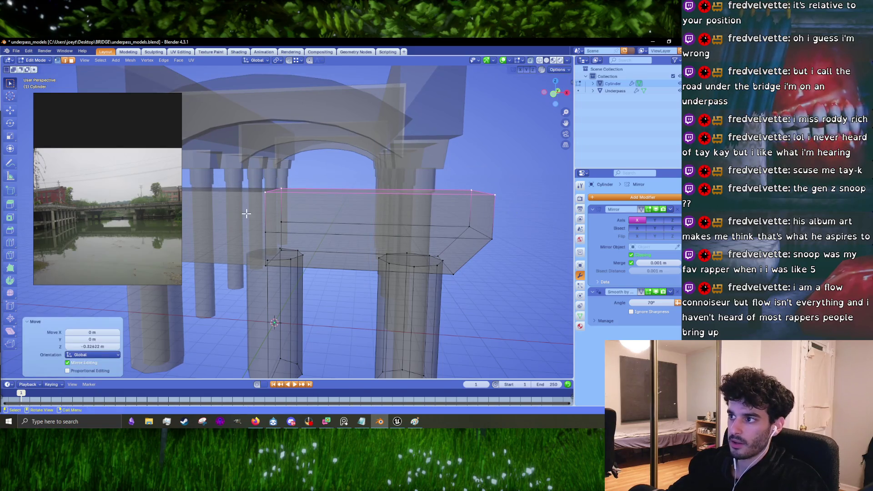
key(g)
key(z)
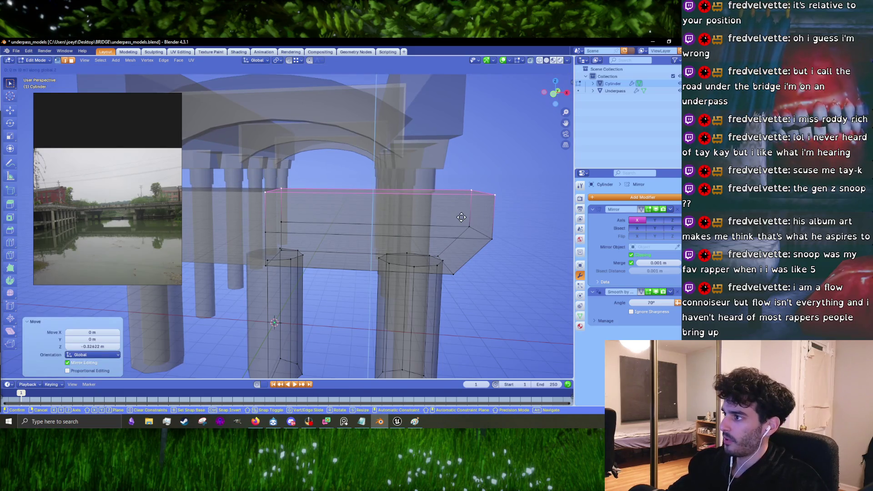
click(464, 217)
- In Front view, lower the cap's front face slightly along Z
key(KP_1)
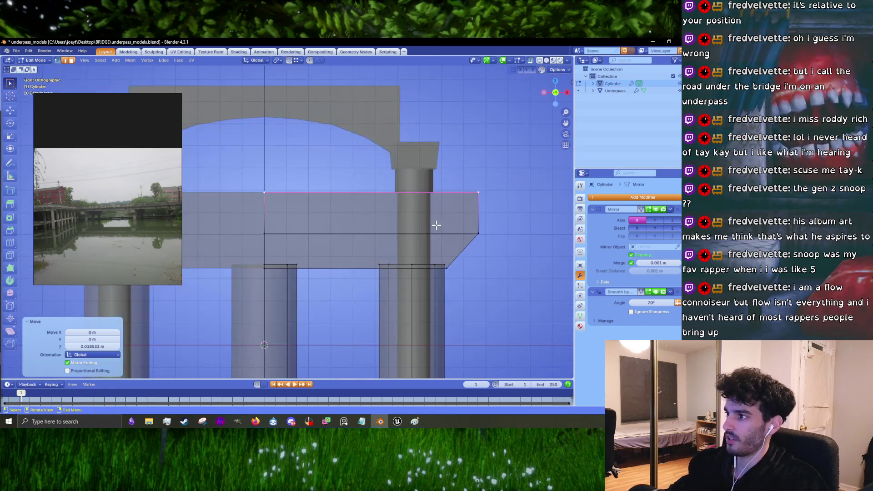
click(486, 238)
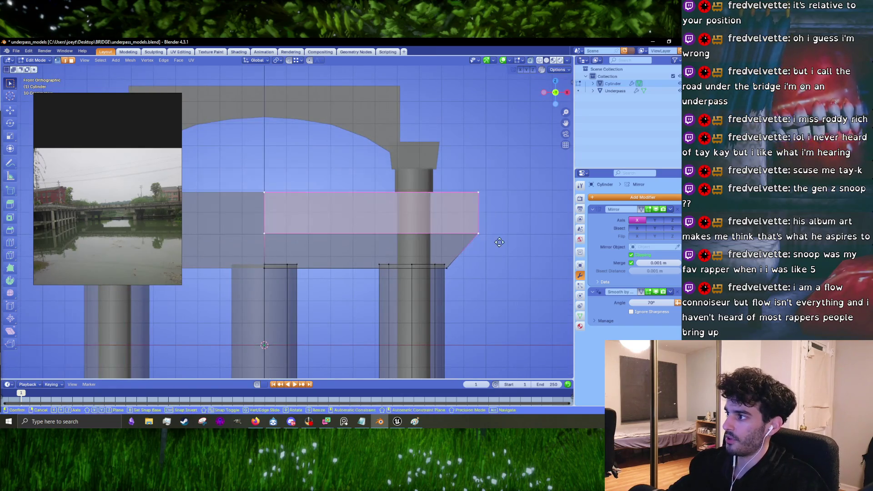
key(g)
key(z)
click(494, 246)
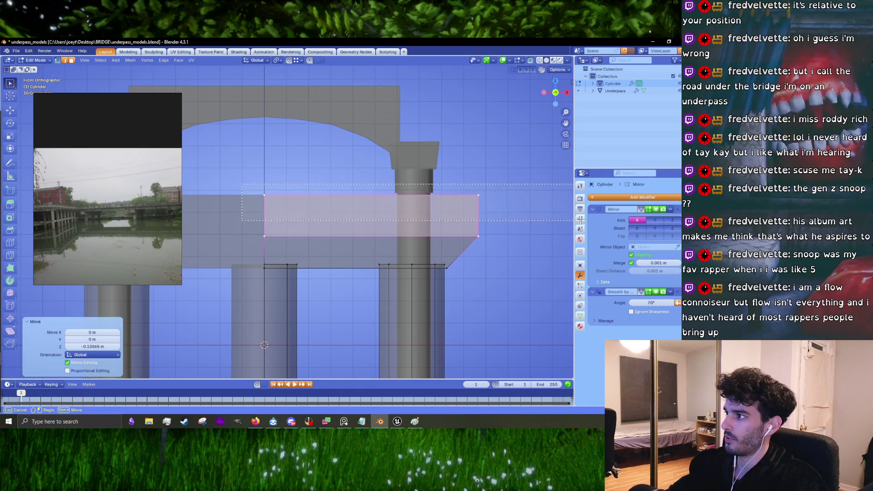
- Lower the cap's top edge along Z
click(483, 198)
key(g)
key(z)
click(493, 210)
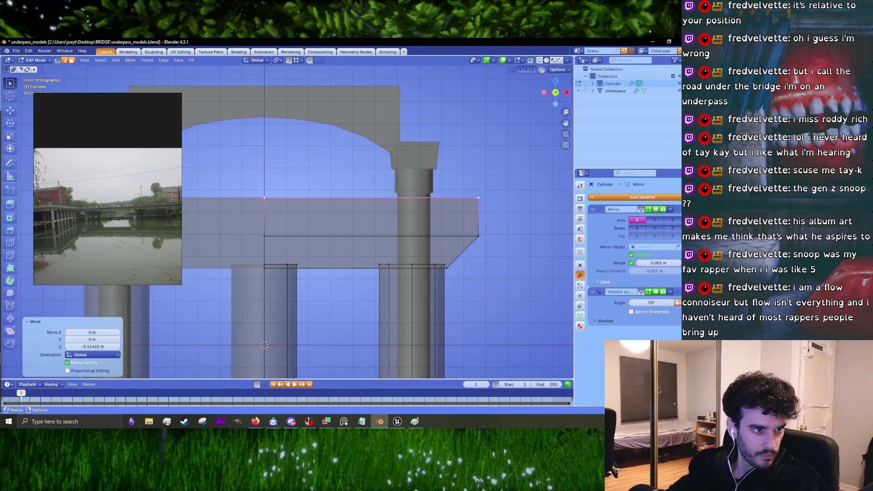
key(alt+Tab)
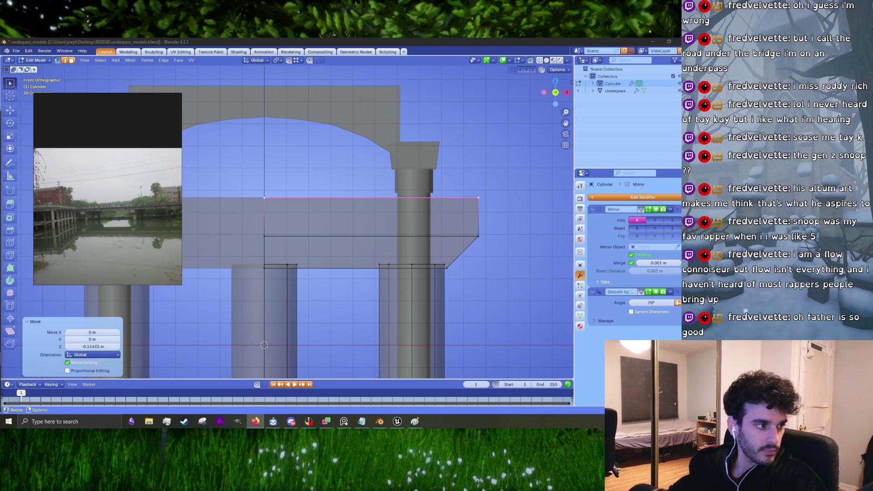
- Open the producer's Instagram profile and view the sunset album post, then close it
key(alt+Tab)
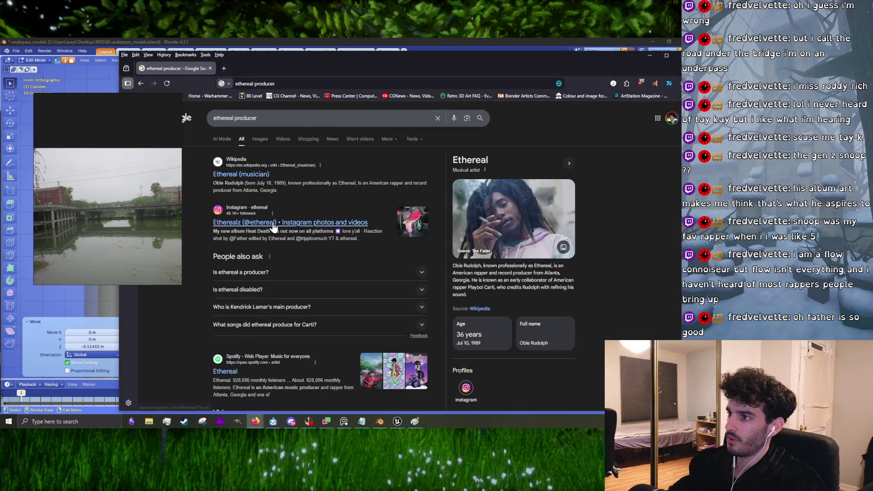
click(273, 223)
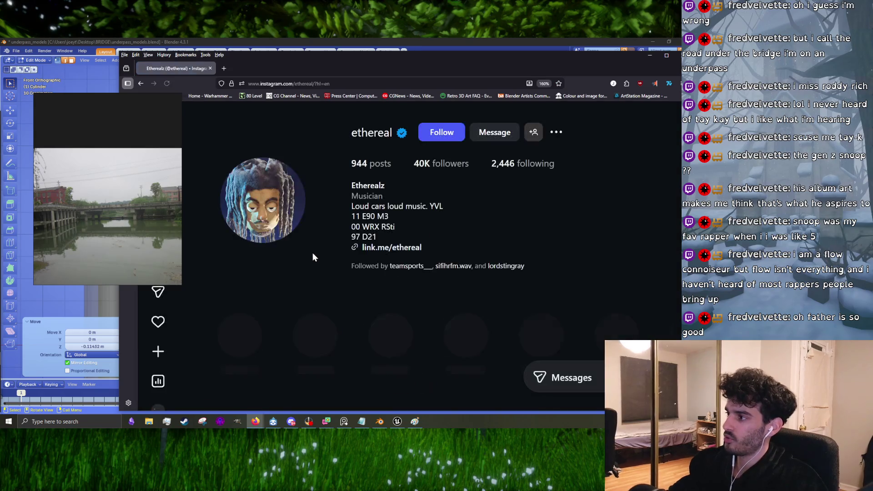
scroll(312, 254, down, 4)
scroll(313, 256, down, 3)
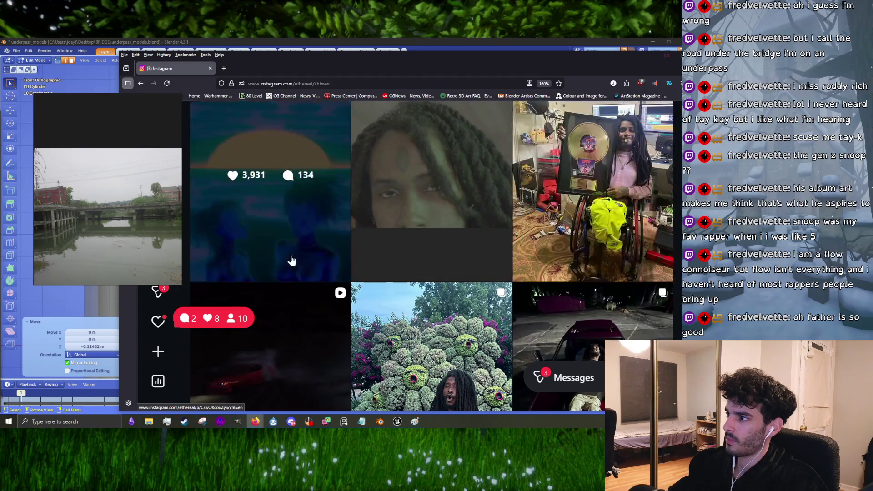
click(291, 259)
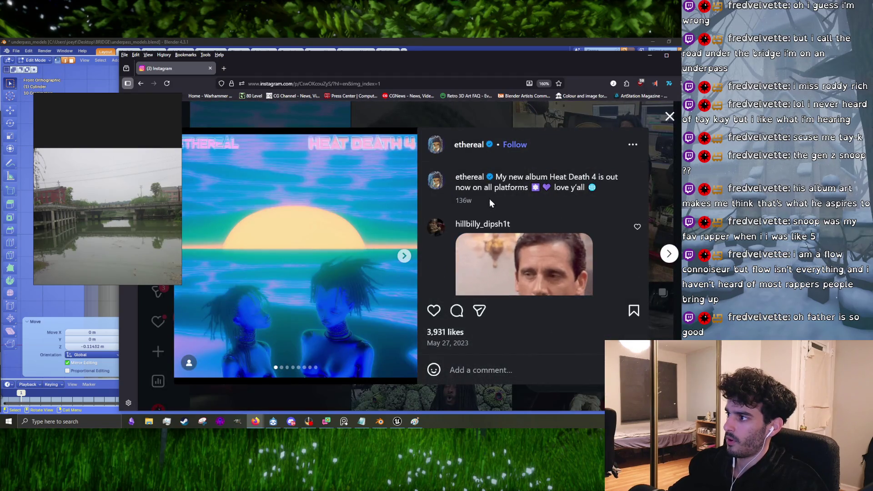
scroll(526, 217, down, 3)
scroll(552, 225, up, 3)
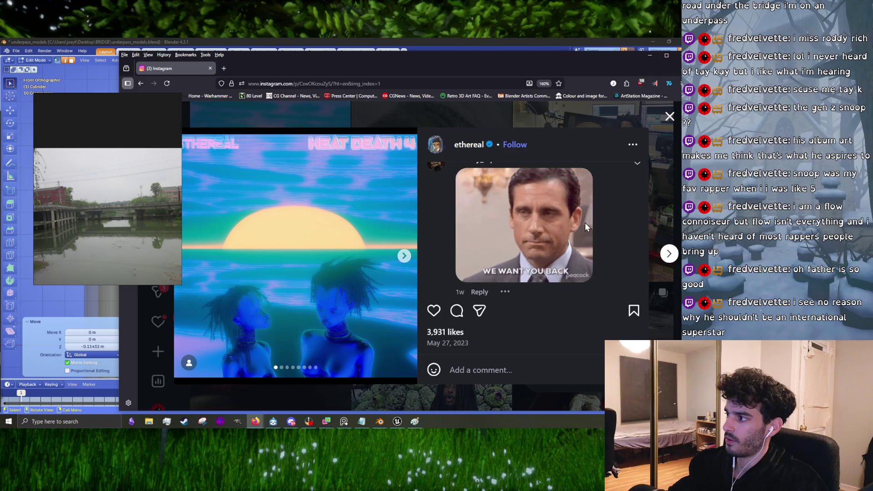
scroll(585, 222, down, 3)
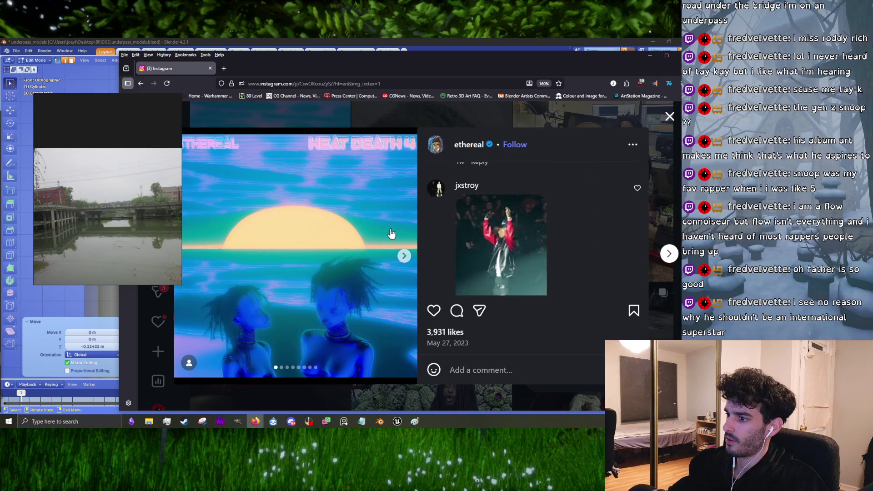
click(668, 116)
- View the 523-like post, toggle its video sound on and off, then return to the profile top
scroll(450, 207, up, 3)
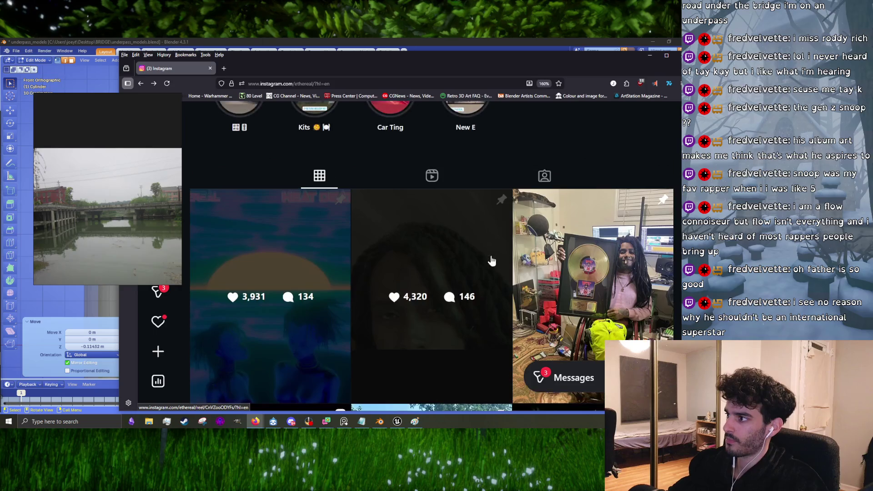
scroll(479, 257, down, 2)
scroll(384, 289, down, 3)
click(421, 264)
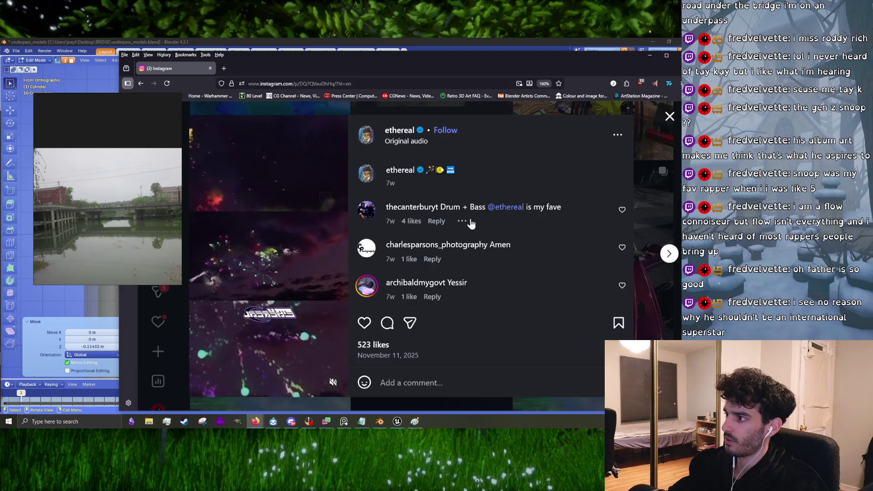
click(335, 386)
click(333, 382)
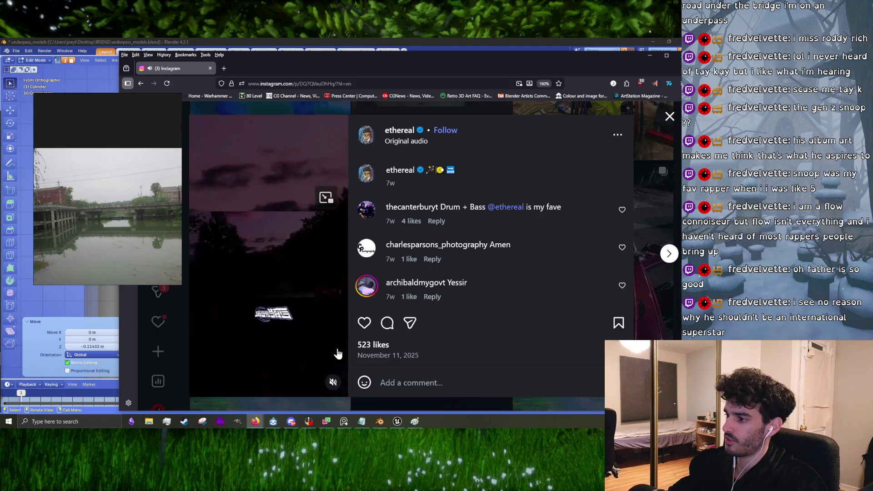
right_click(336, 379)
key(Escape)
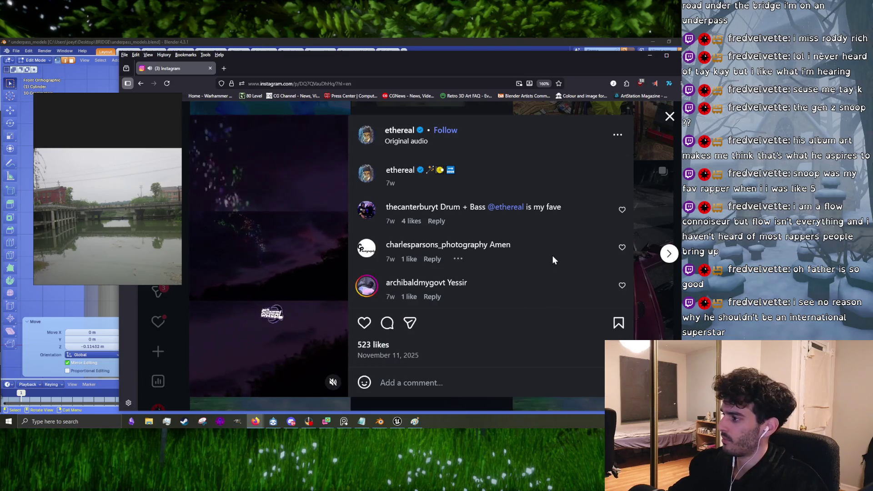
key(Escape)
scroll(520, 201, up, 5)
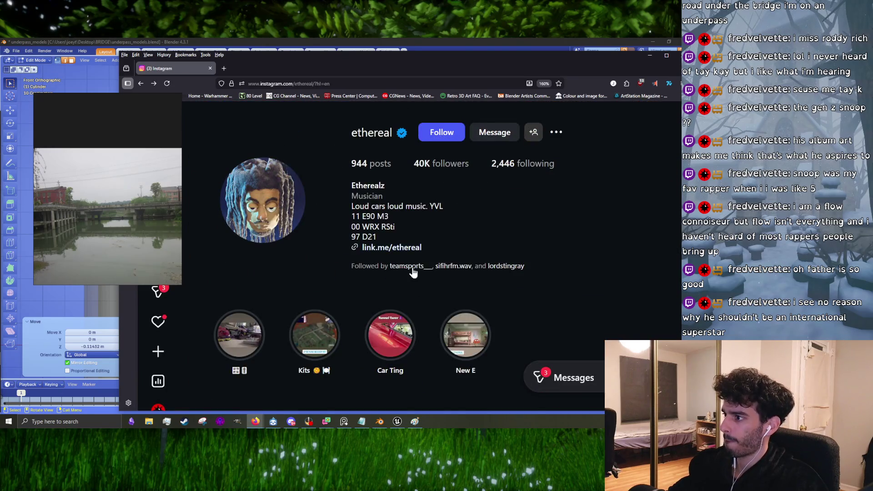
- Follow the Instagram bio link to the artist's SoundCloud page
click(411, 251)
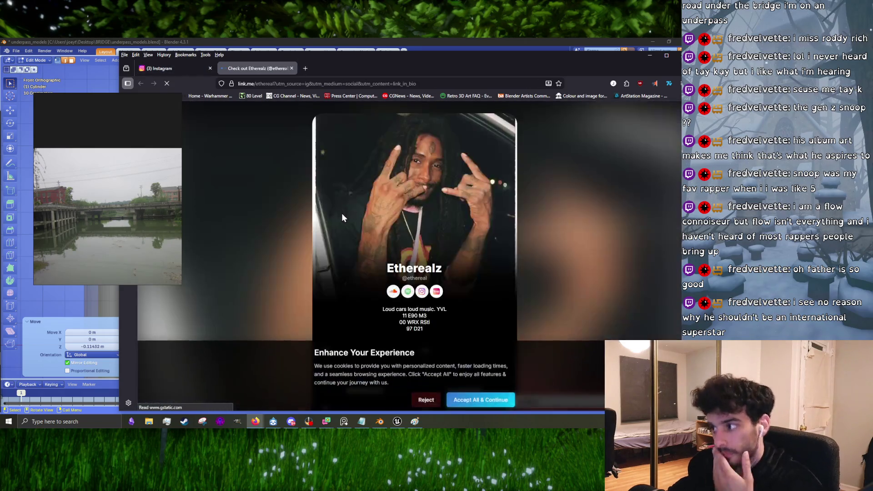
scroll(427, 265, up, 5)
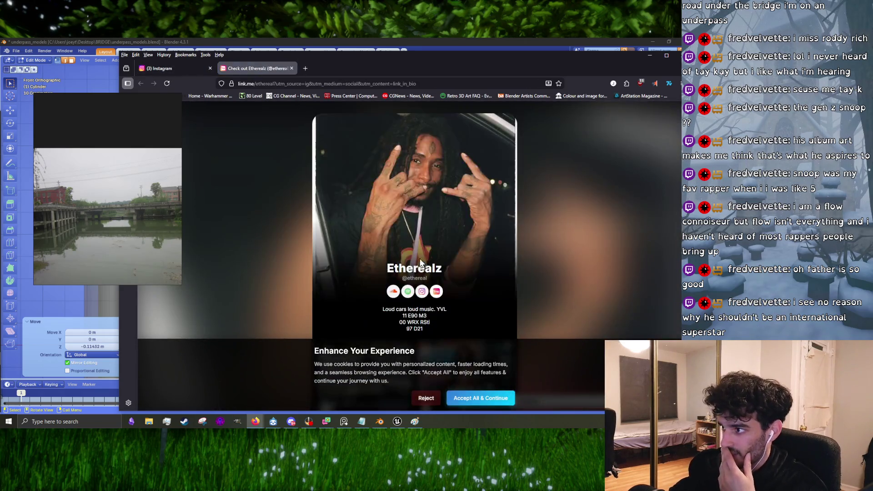
click(393, 293)
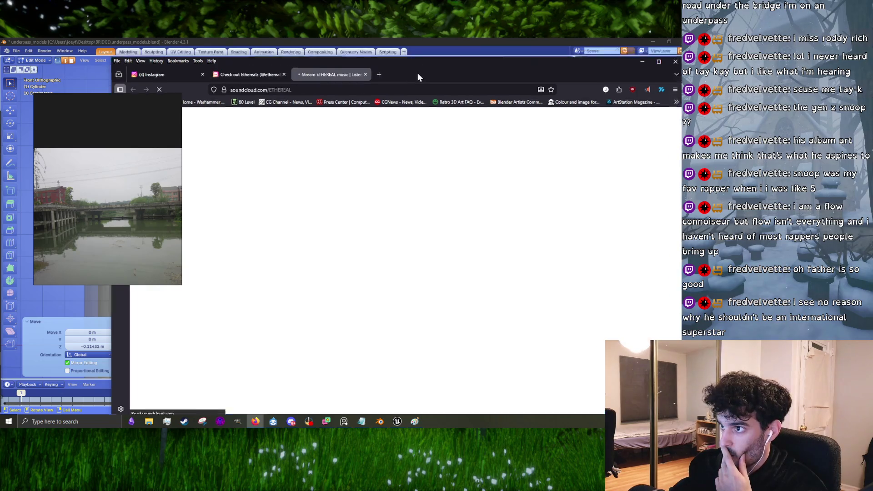
key(alt+Tab)
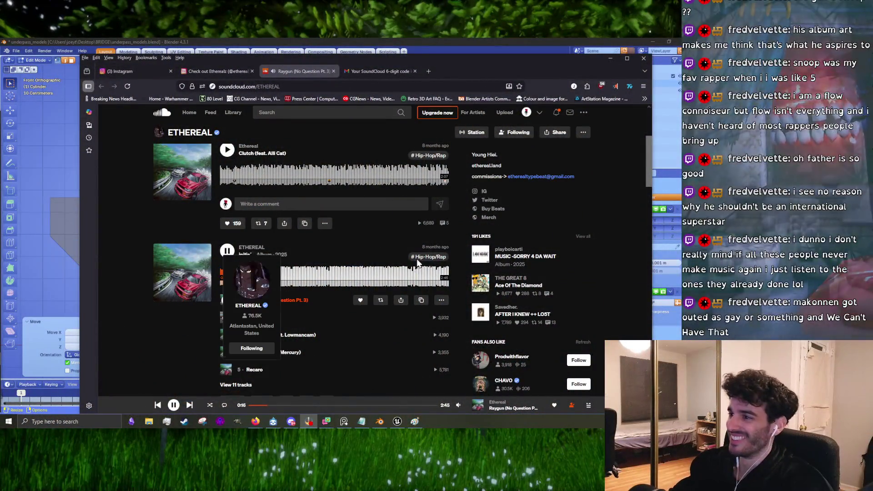
- Nudge the playback volume up then back down, and scroll down the artist's page
scroll(413, 301, down, 3)
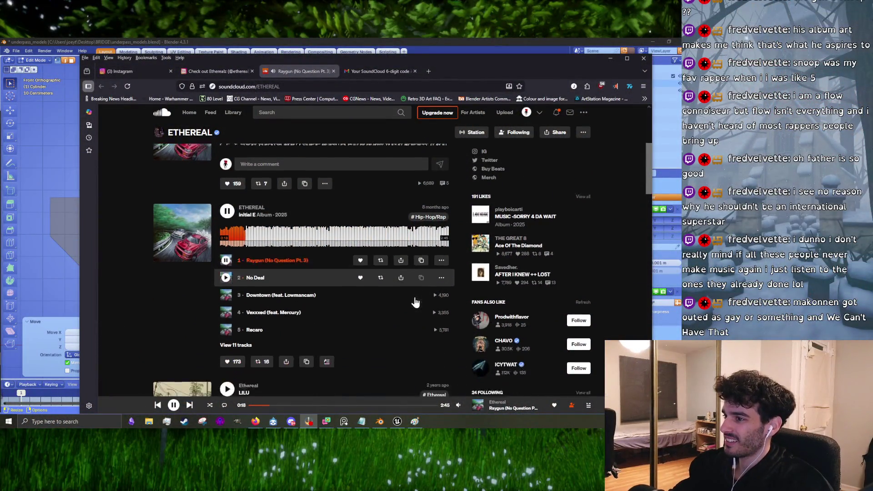
scroll(384, 293, up, 1)
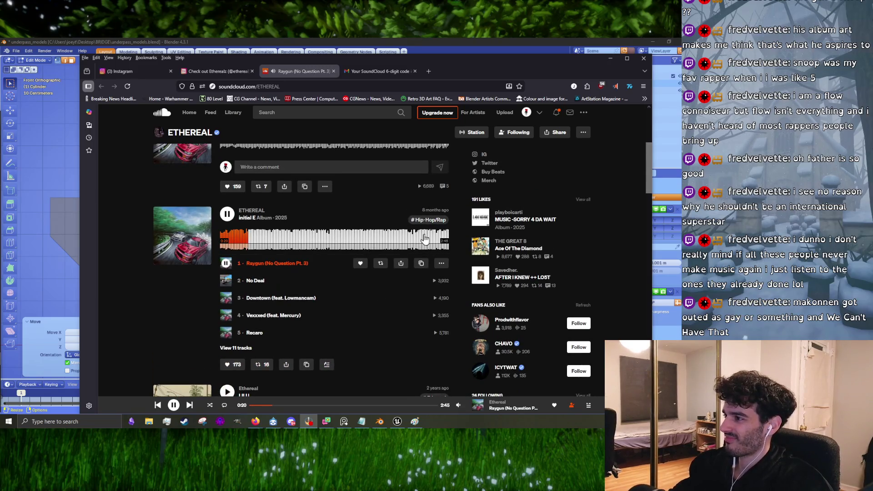
mouse_move(458, 405)
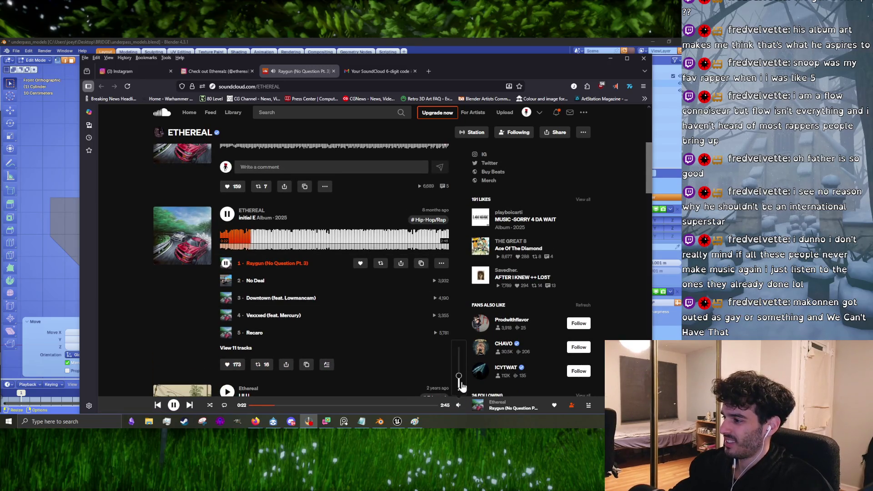
drag(458, 382, 459, 379)
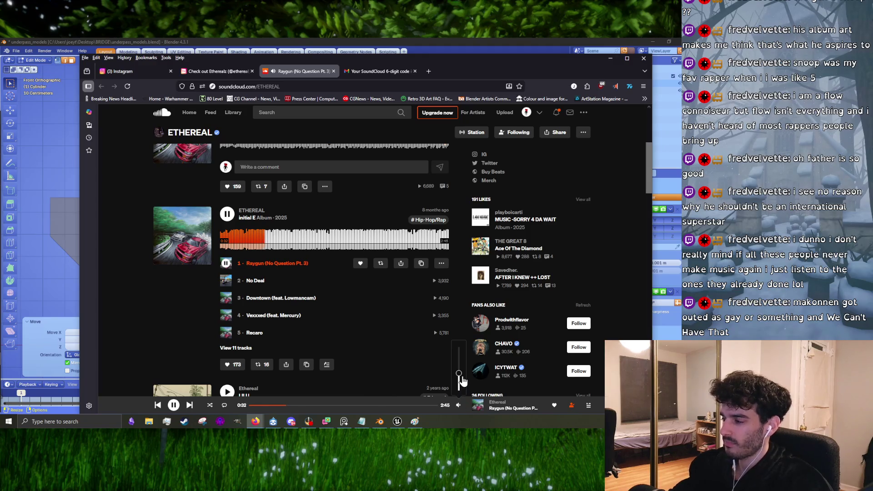
drag(462, 381, 462, 383)
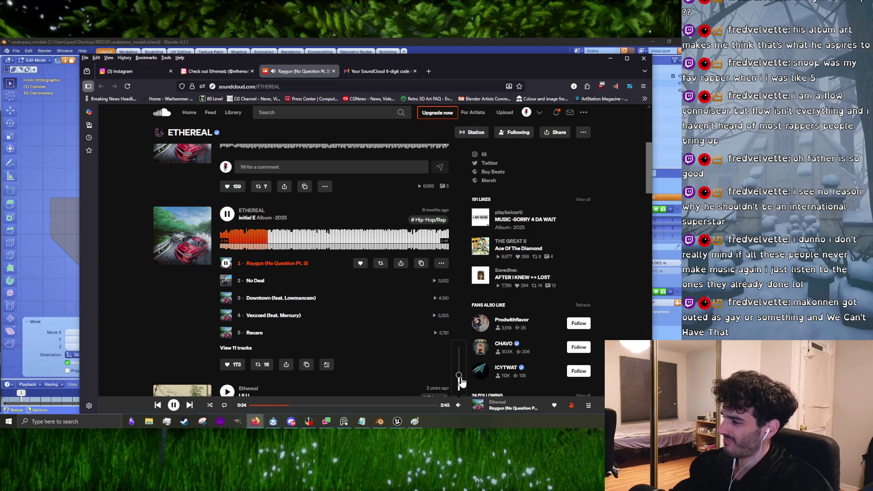
scroll(395, 314, down, 2)
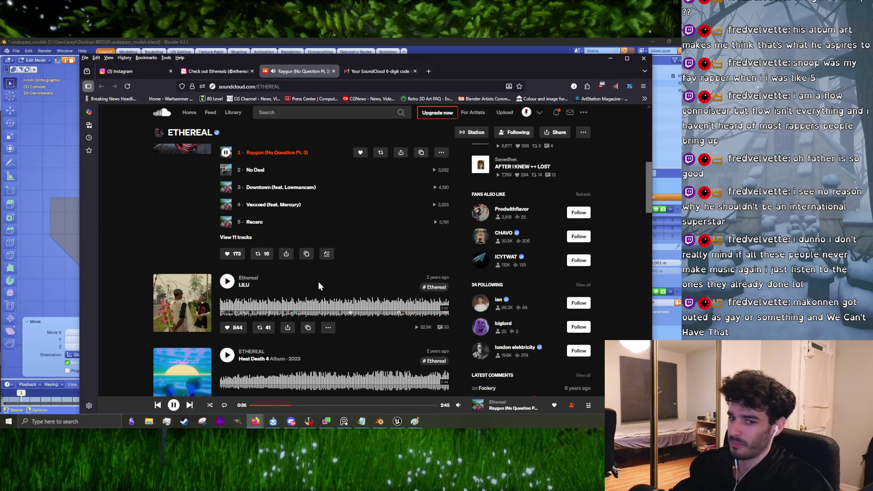
scroll(329, 282, down, 1)
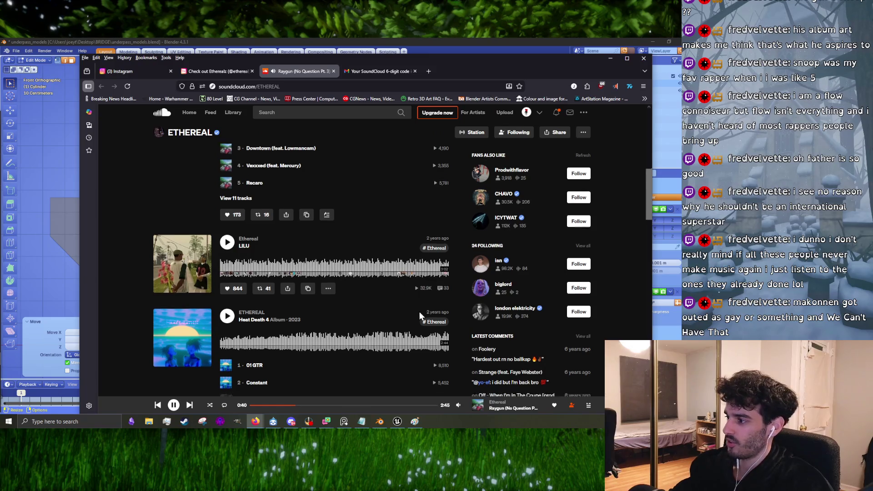
scroll(419, 315, down, 2)
scroll(401, 321, down, 3)
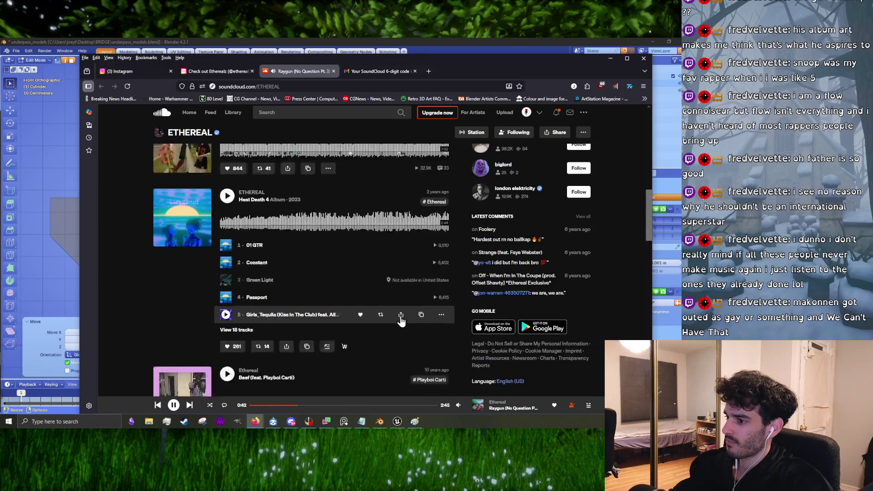
- Play Beef (feat. Playboi Carti) and raise the playback volume slightly
click(229, 314)
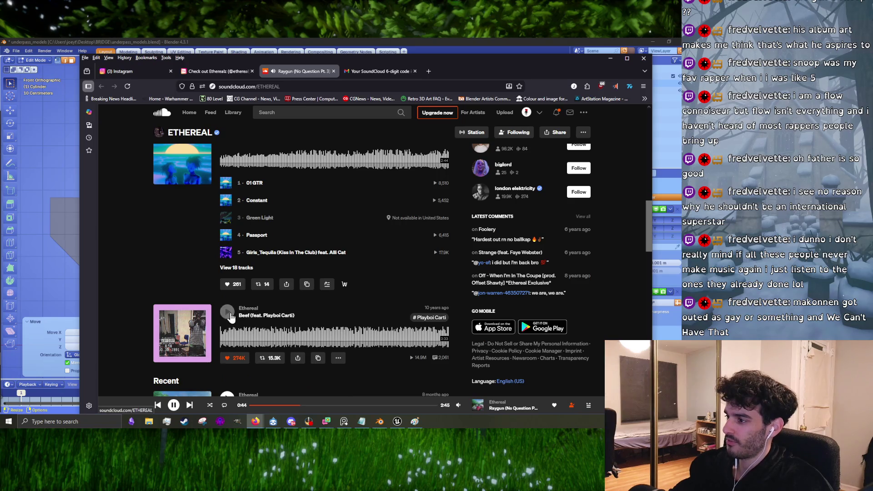
mouse_move(458, 404)
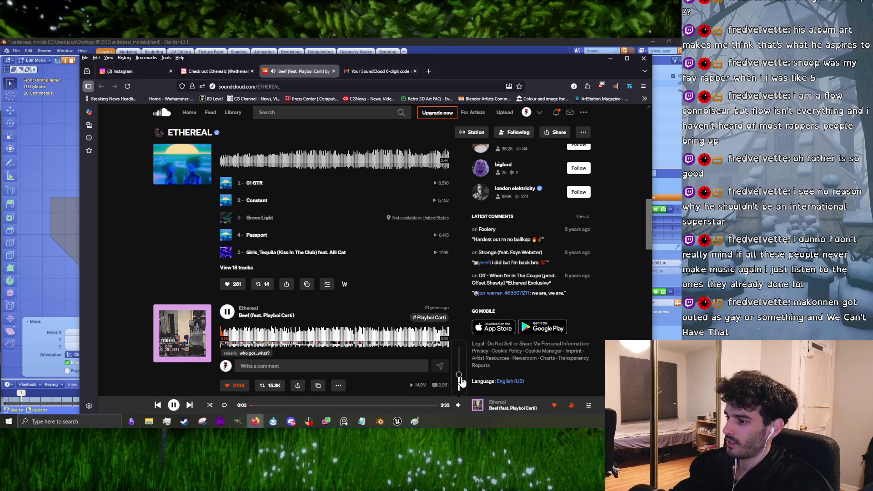
scroll(327, 325, down, 3)
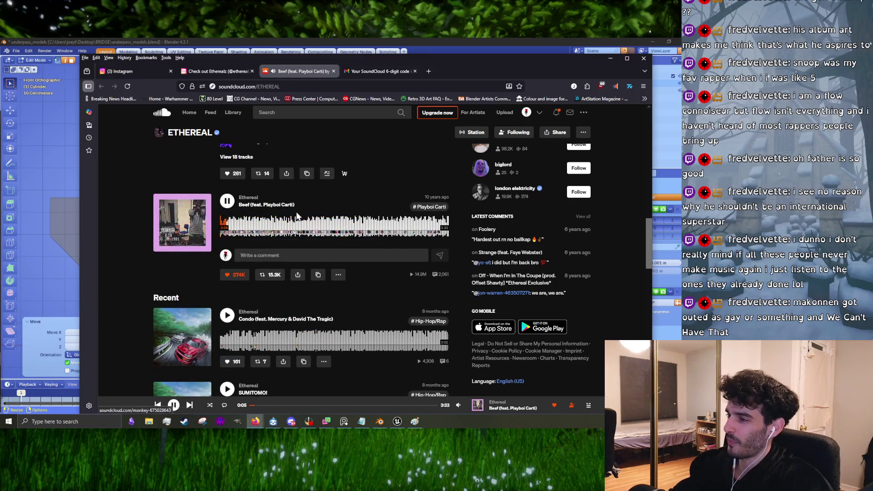
scroll(297, 215, up, 3)
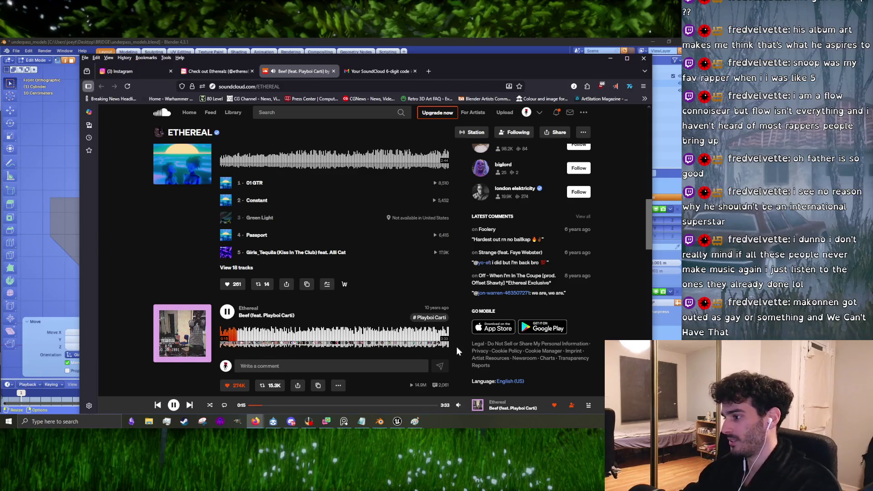
scroll(338, 361, down, 3)
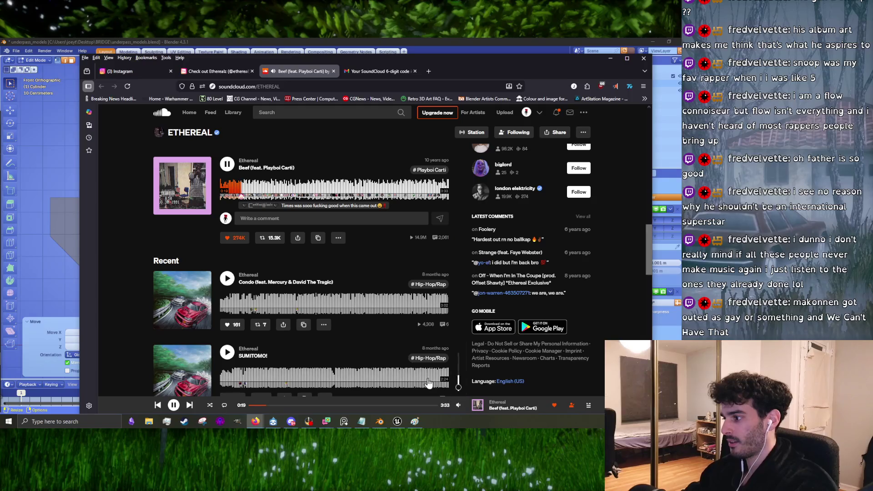
scroll(336, 333, up, 4)
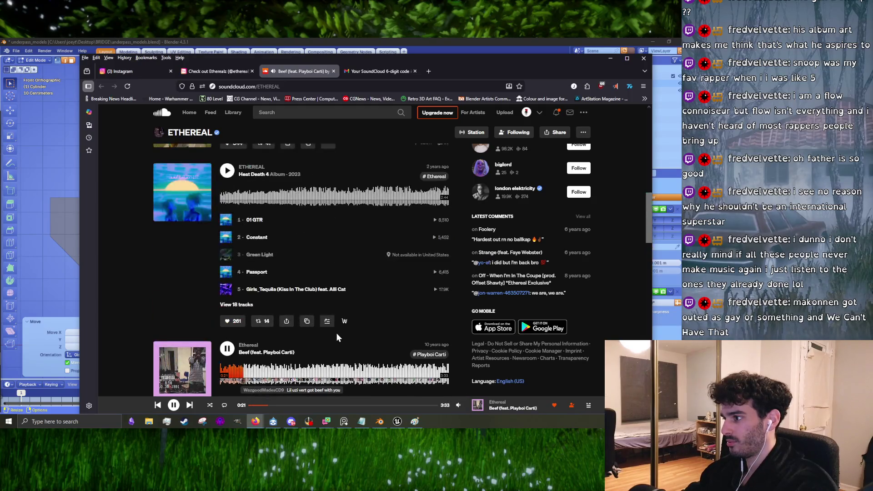
scroll(331, 331, up, 2)
scroll(330, 331, down, 5)
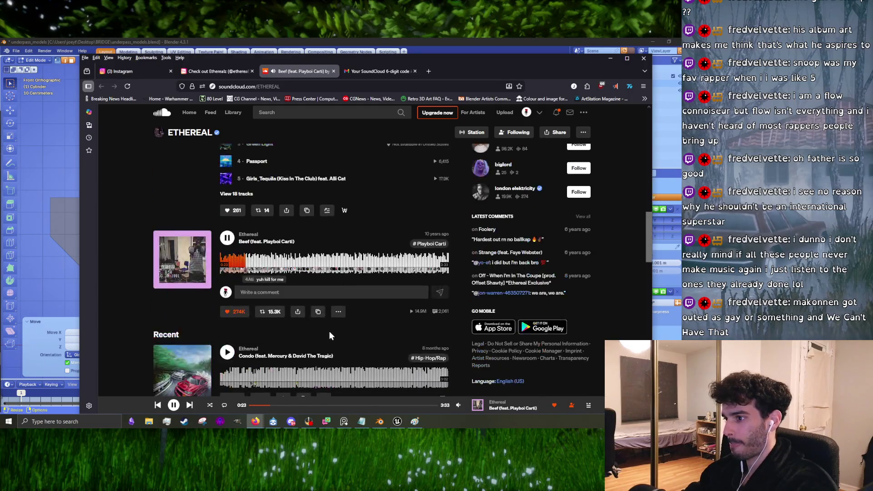
scroll(283, 347, down, 4)
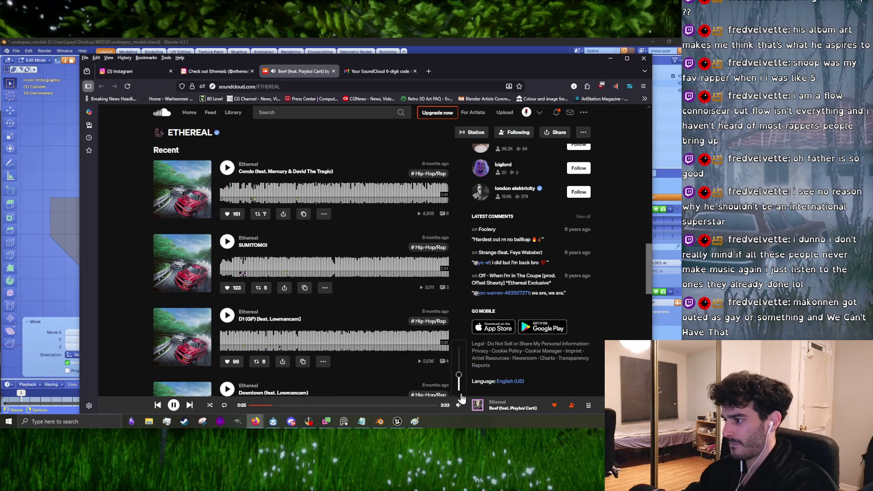
drag(459, 377, 459, 375)
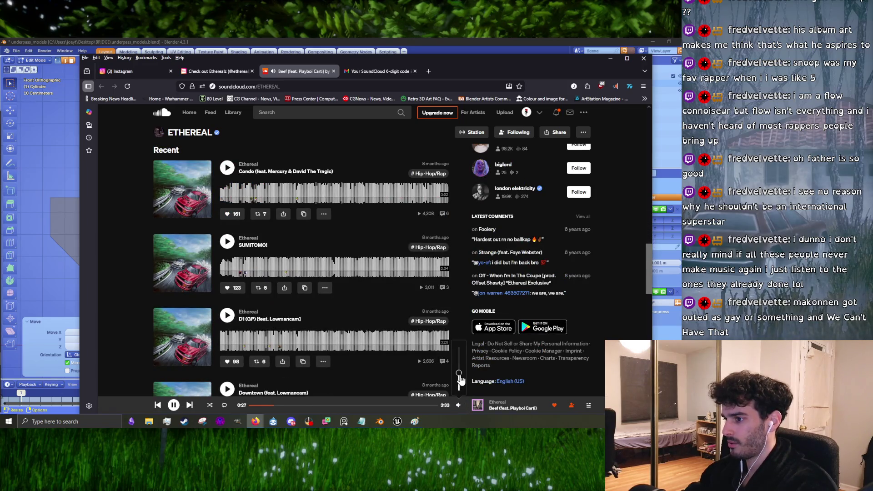
- Pause and resume Beef twice while browsing the ETHEREAL profile
scroll(272, 318, down, 2)
scroll(297, 306, up, 6)
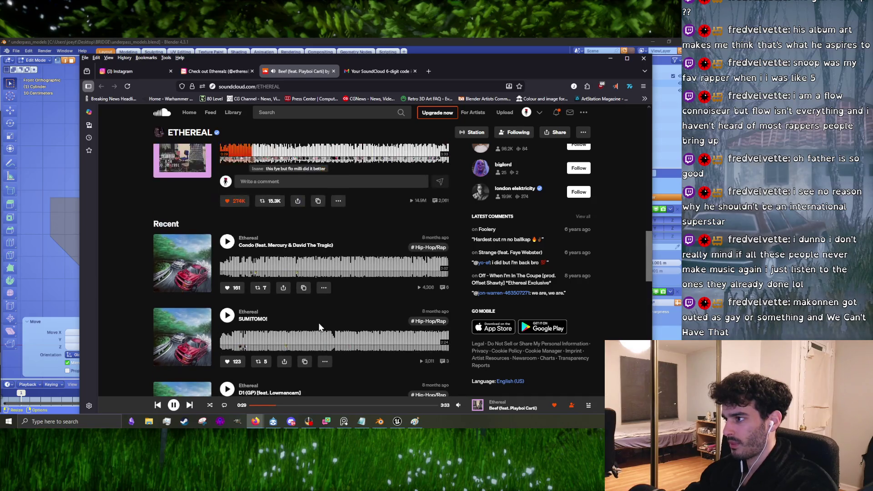
click(226, 274)
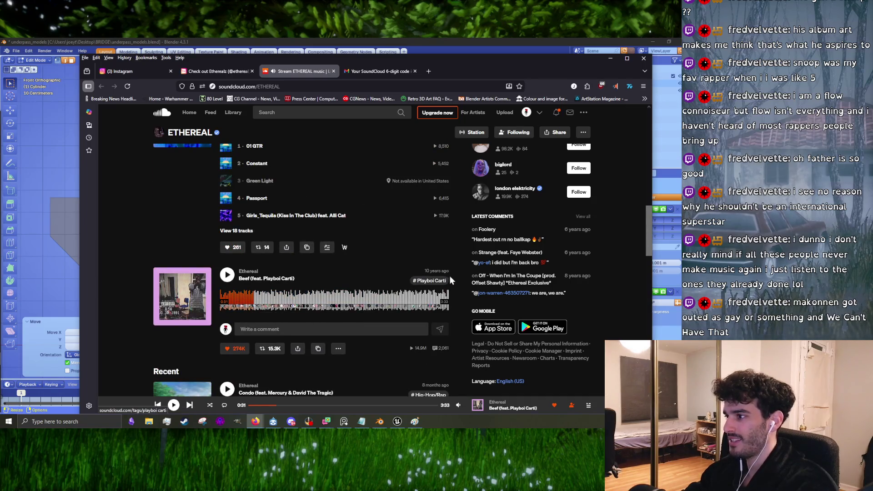
click(226, 275)
mouse_move(458, 405)
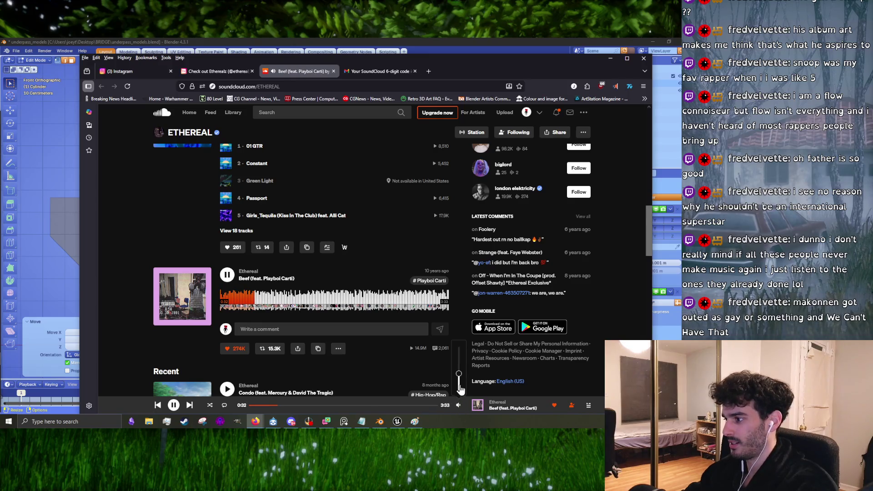
scroll(302, 342, down, 2)
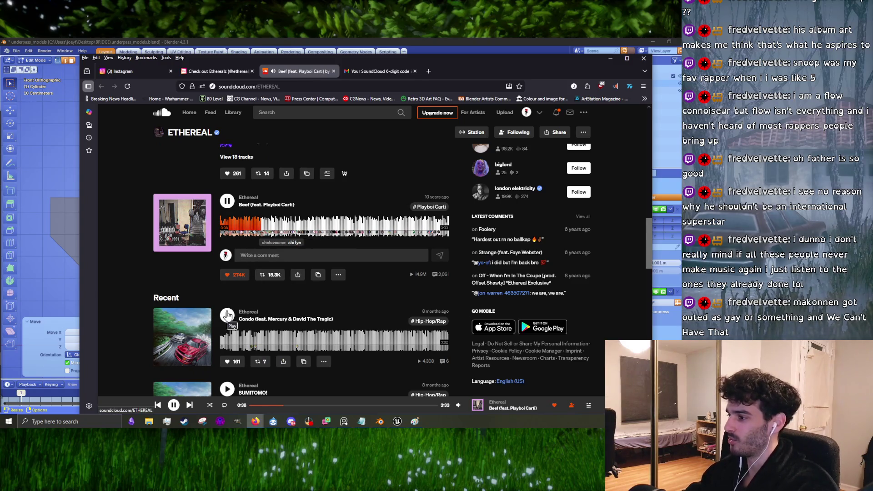
scroll(383, 320, down, 5)
scroll(359, 335, down, 2)
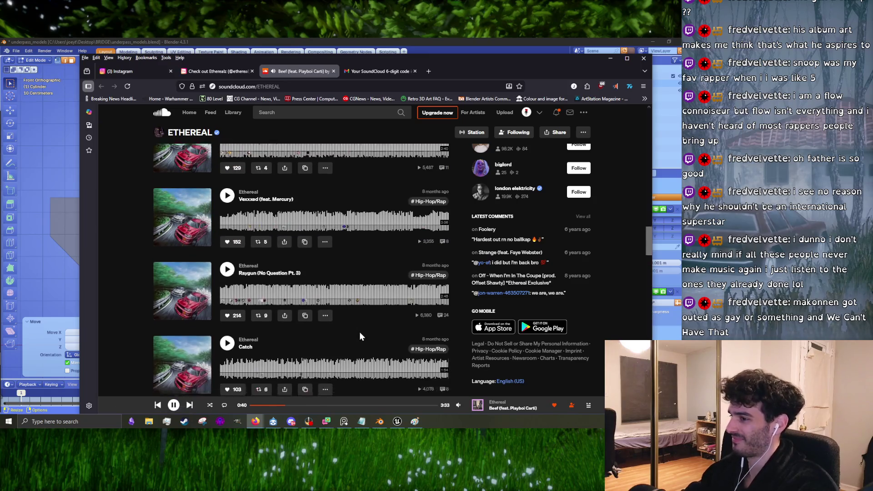
scroll(358, 334, down, 5)
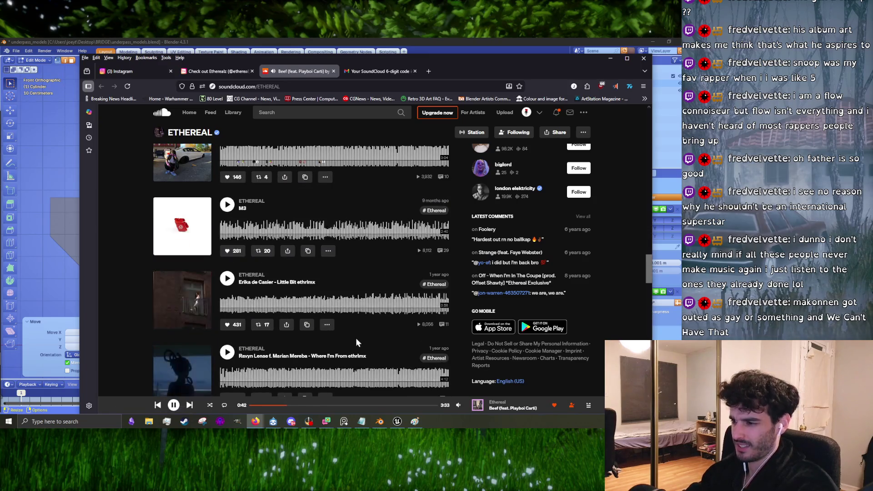
scroll(355, 338, down, 3)
scroll(289, 353, up, 5)
scroll(289, 353, up, 10)
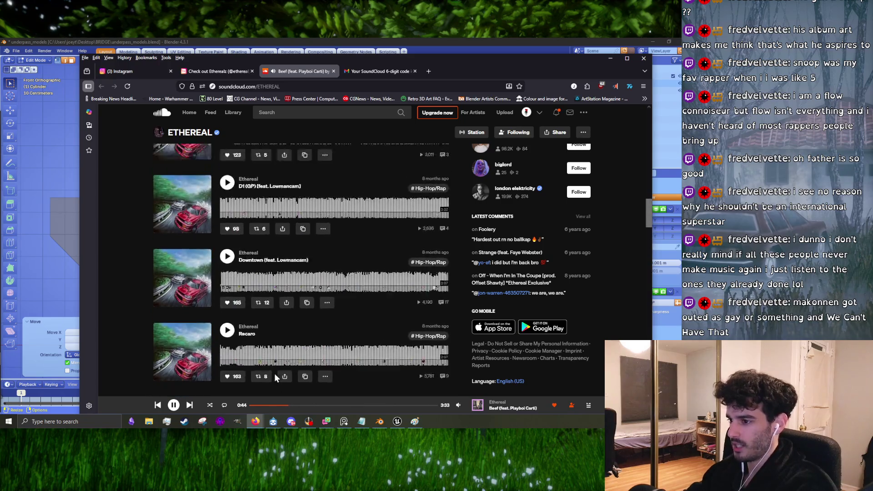
click(228, 237)
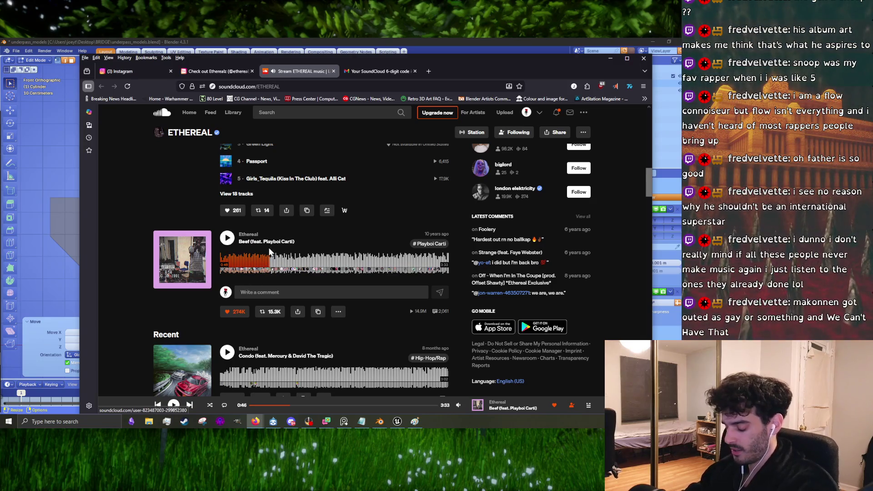
click(228, 238)
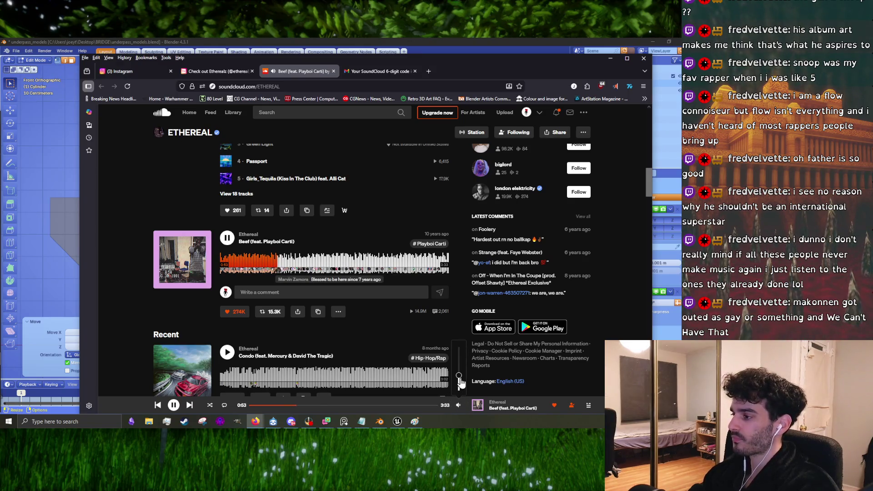
- Play Condo (feat. Mercury & David The Tragic) and raise the playback volume slightly
click(438, 377)
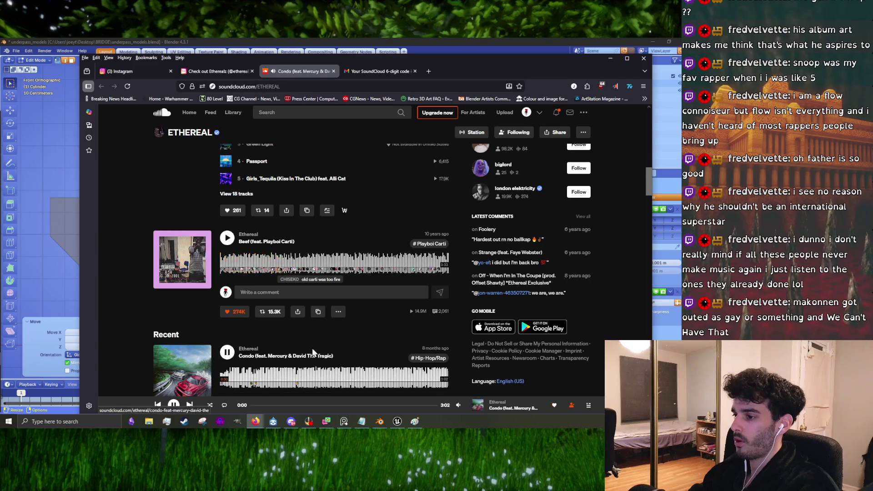
scroll(440, 340, down, 1)
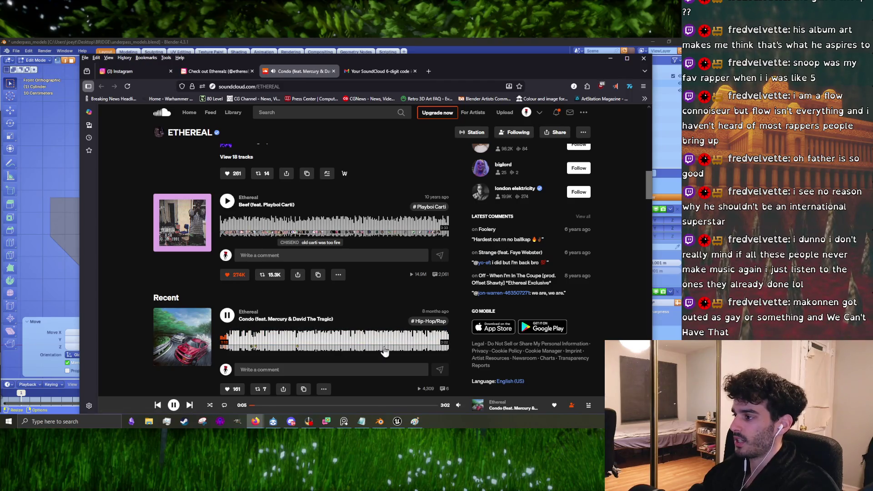
scroll(384, 351, down, 10)
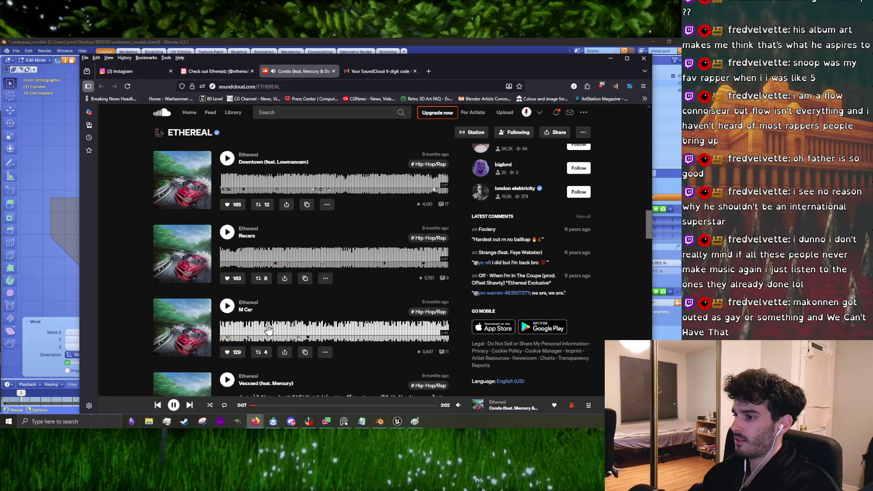
scroll(277, 332, up, 5)
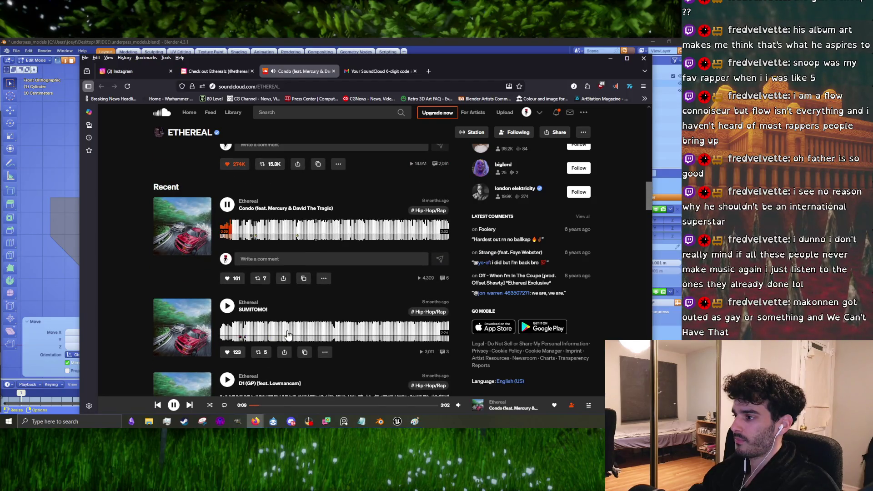
scroll(287, 335, up, 2)
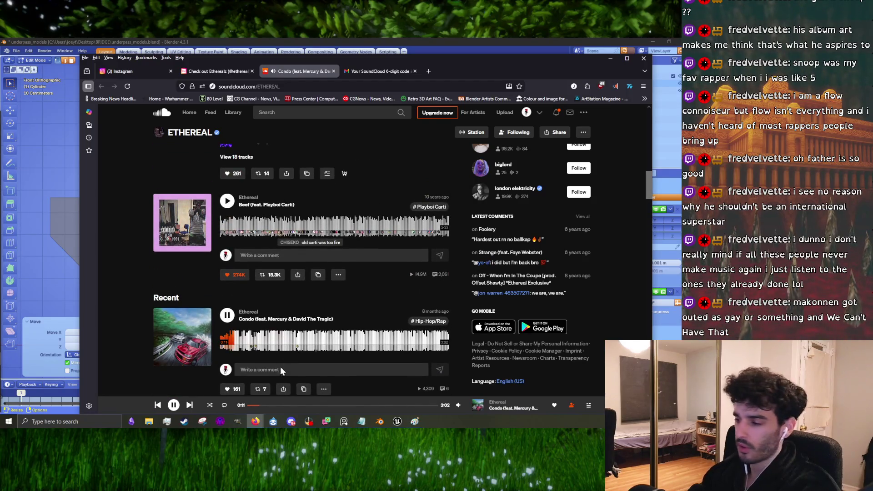
mouse_move(459, 405)
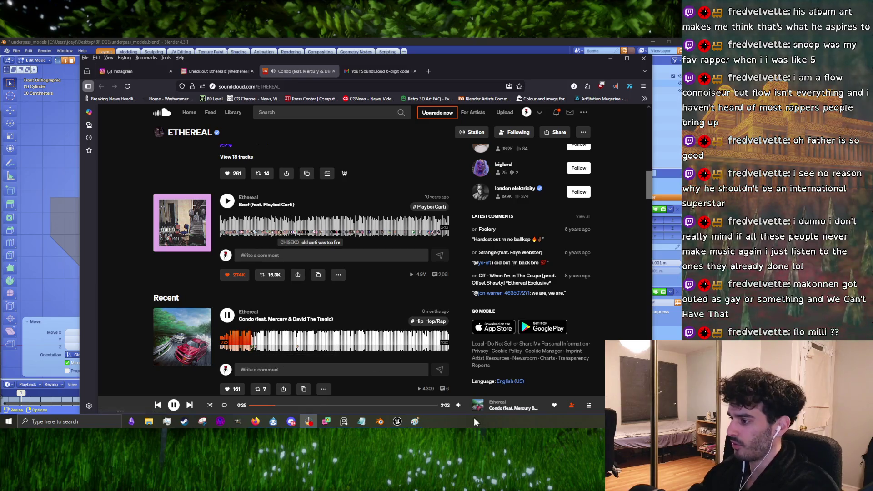
mouse_move(461, 388)
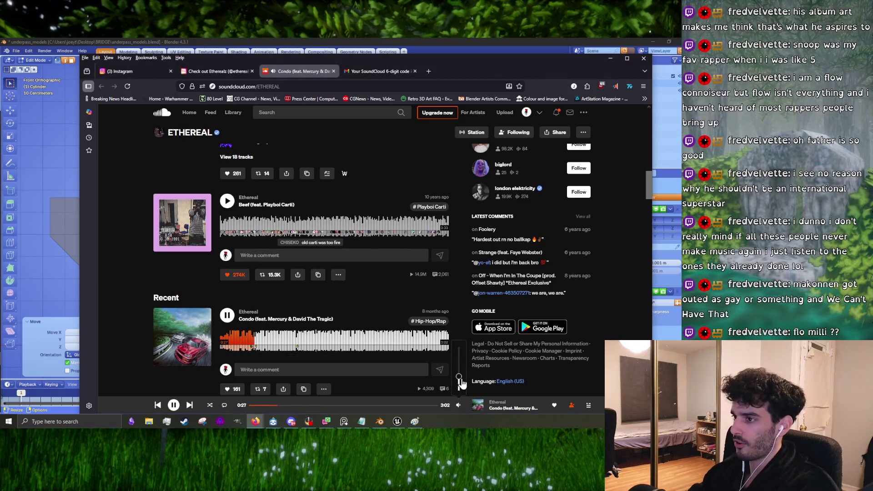
scroll(312, 341, up, 3)
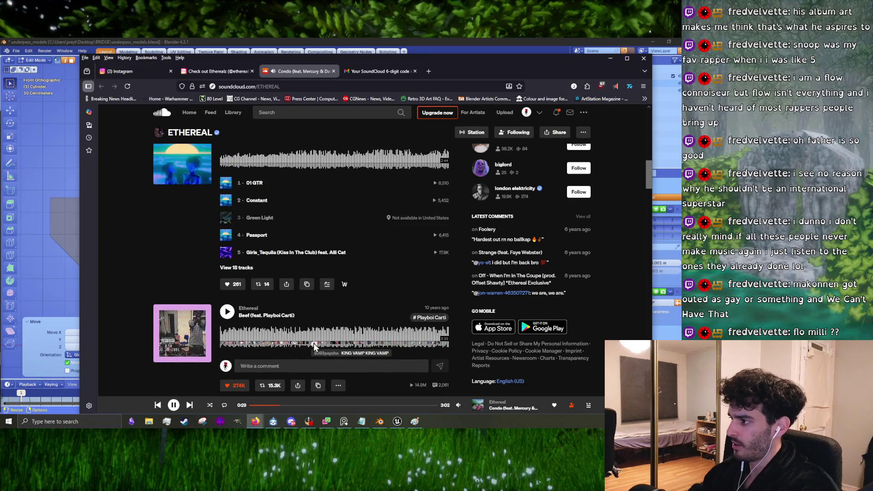
scroll(314, 350, down, 4)
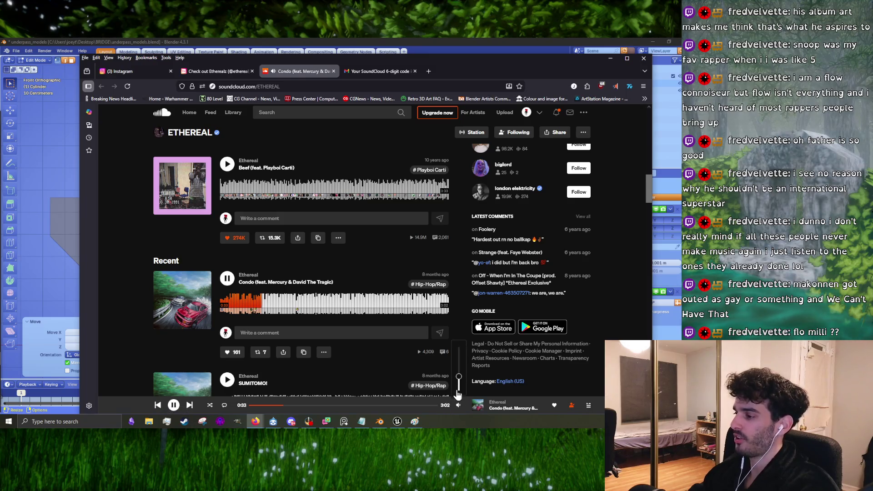
scroll(269, 360, down, 3)
scroll(269, 361, up, 3)
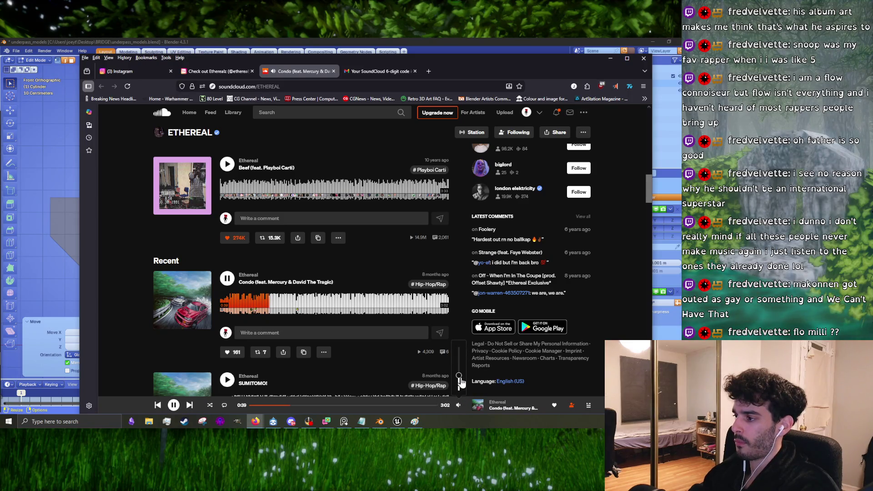
drag(459, 379, 461, 378)
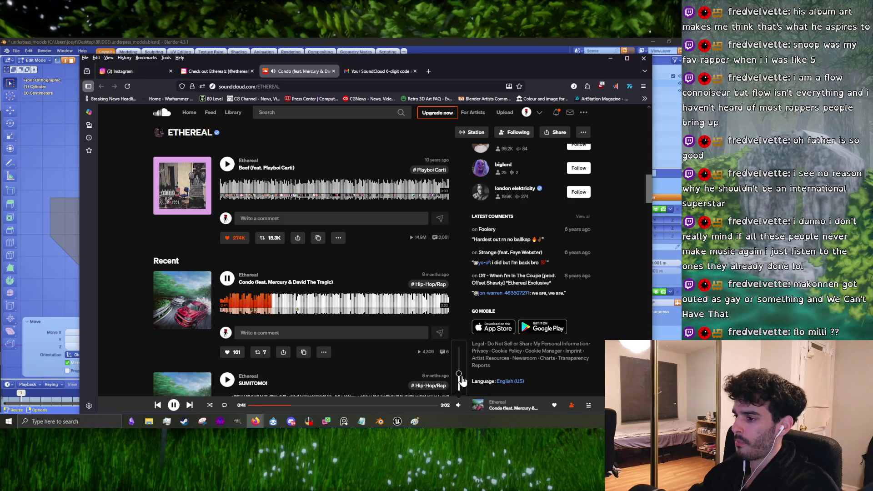
- Pause and resume Condo while scrolling the ETHEREAL page
scroll(267, 359, down, 3)
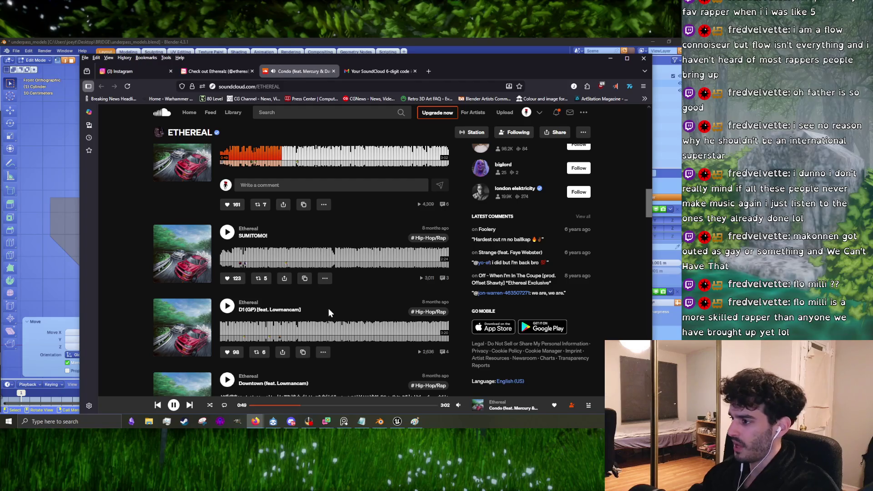
scroll(267, 337, up, 3)
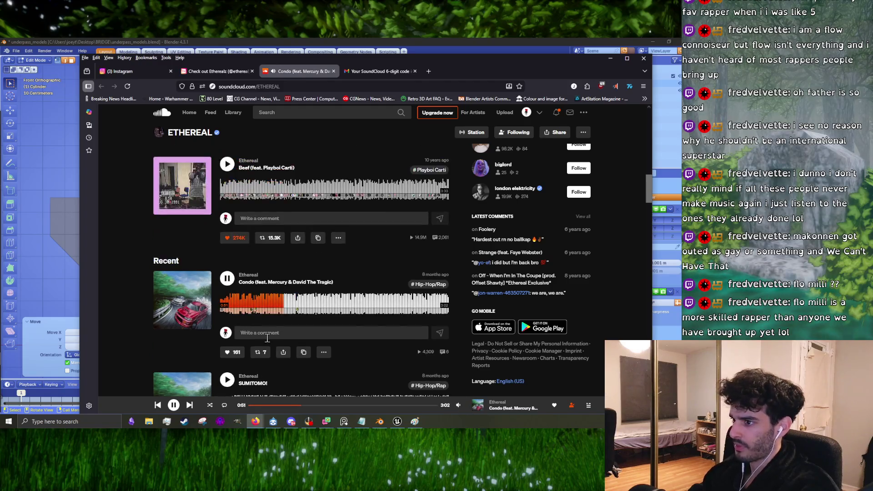
click(227, 278)
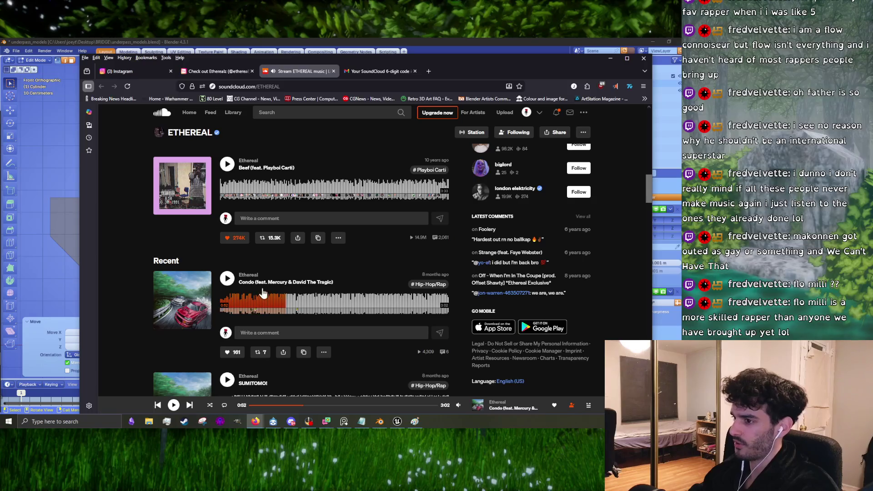
click(226, 278)
scroll(233, 281, up, 2)
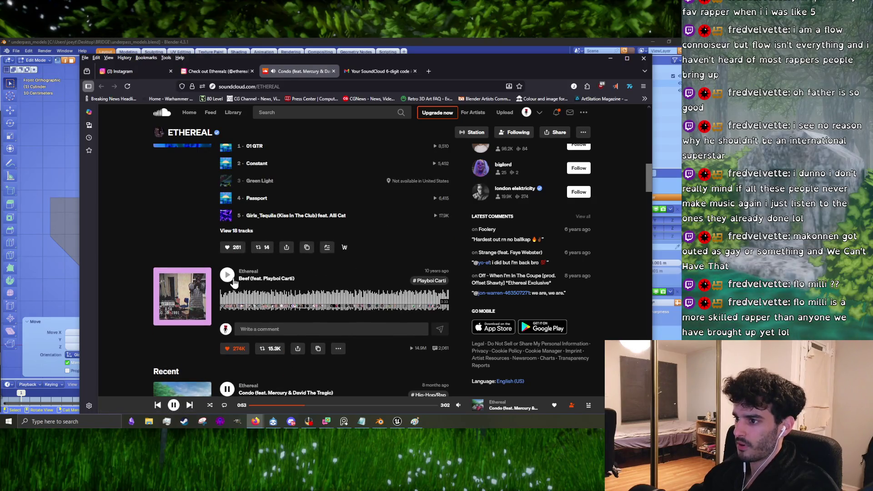
scroll(233, 283, up, 2)
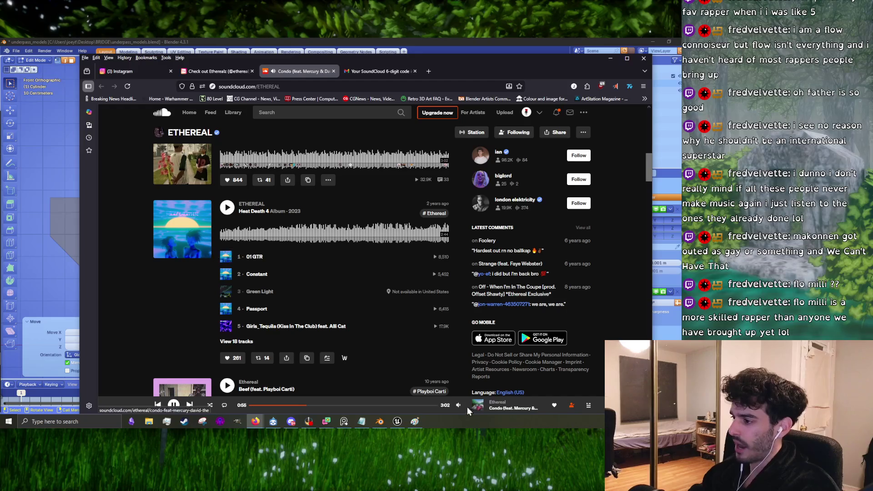
scroll(273, 354, down, 3)
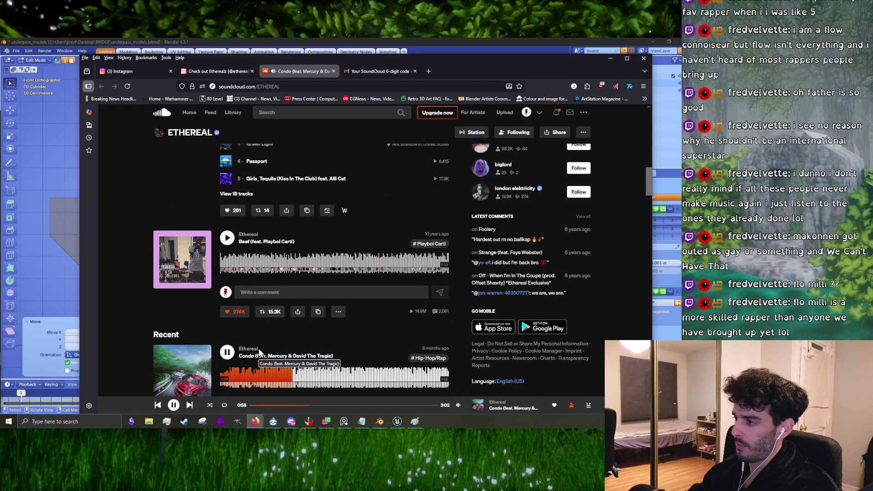